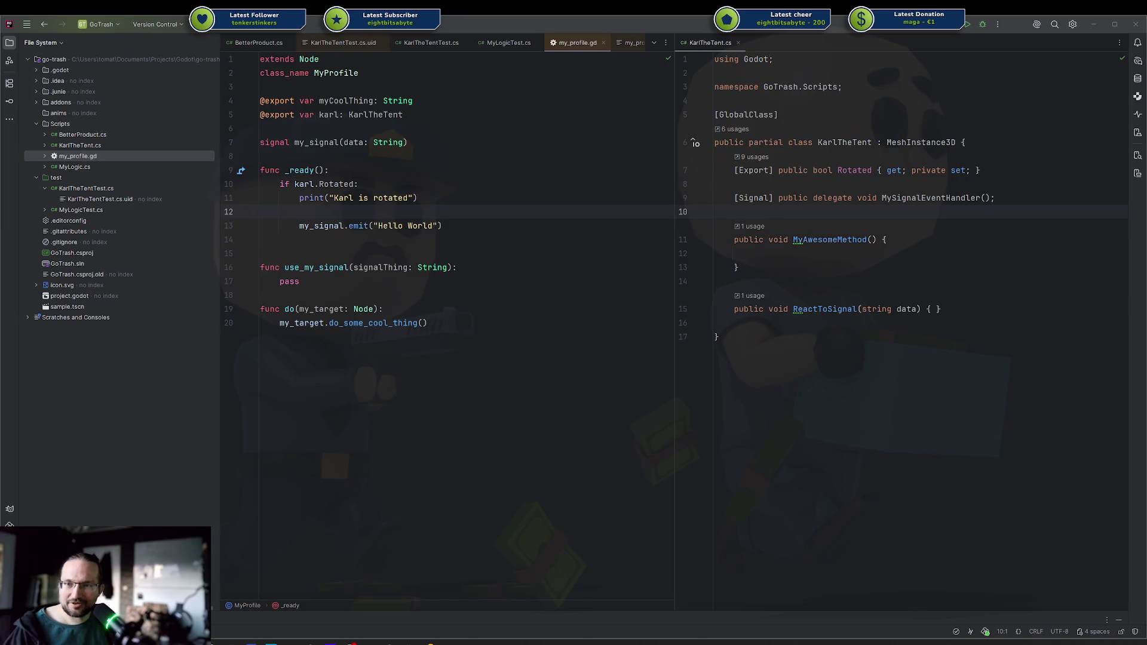
- Switch from Rider to the Discord browser window
{"action": "key", "text": "alt+Tab"}
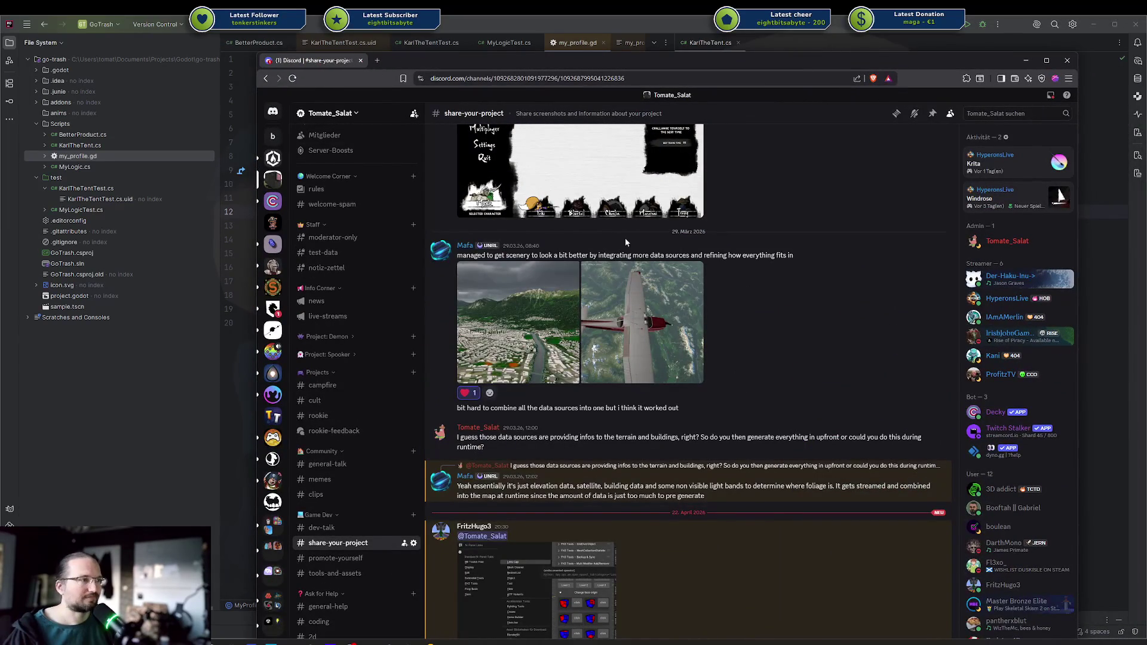
- Reposition the Discord window and enlarge the shared Blender N-Panel Links screenshot
{"action": "mouse_move", "coordinate": [711, 54]}
{"action": "left_mouse_down"}
{"action": "mouse_move", "coordinate": [727, 199]}
{"action": "mouse_move", "coordinate": [697, 66]}
{"action": "left_mouse_up"}
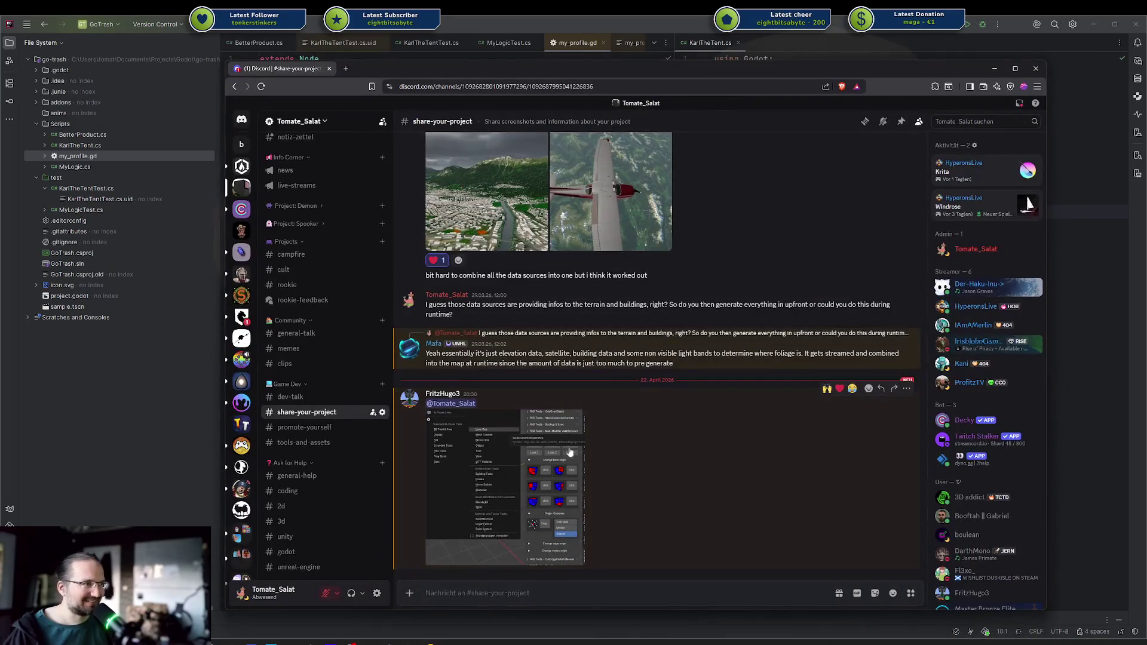
{"action": "left_click", "coordinate": [562, 460]}
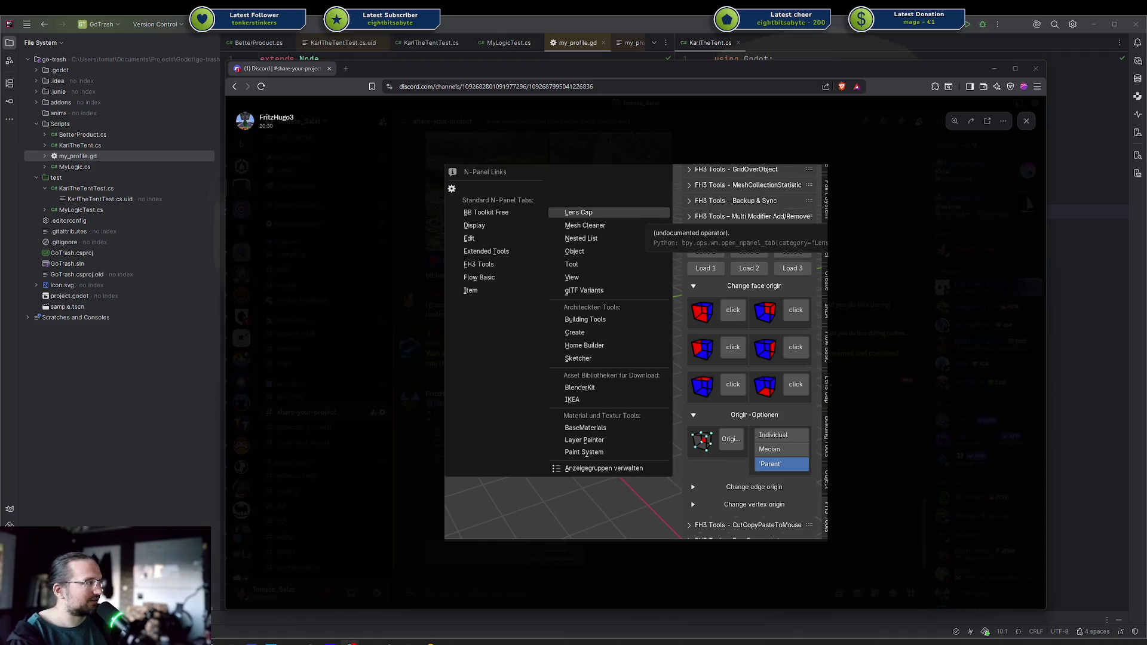
{"action": "key", "text": "alt+Tab"}
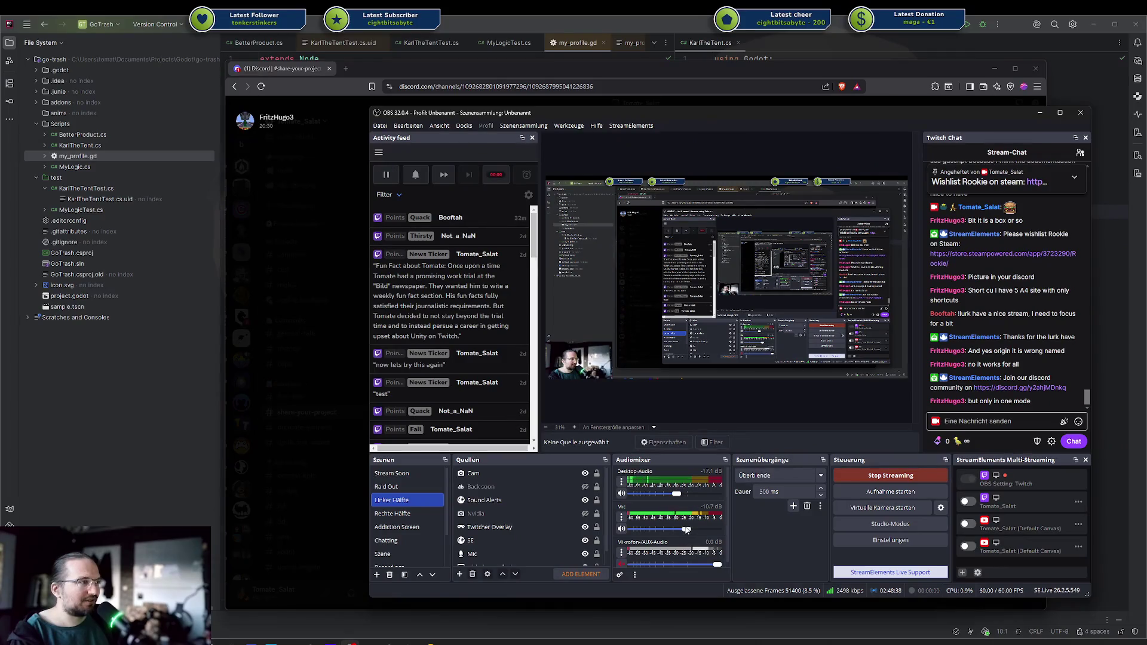
- Lower the Mic fader to -15.5 dB and push the OBS and Discord windows to the right edge
{"action": "left_click_drag", "start_coordinate": [687, 530], "coordinate": [679, 534]}
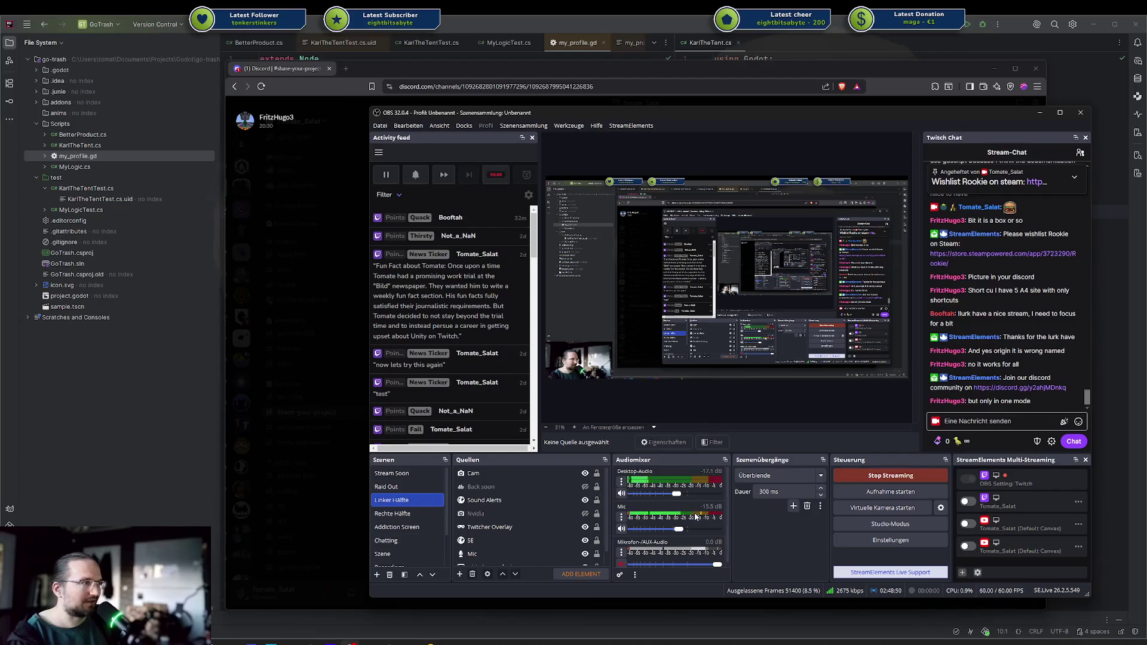
{"action": "mouse_move", "coordinate": [407, 113]}
{"action": "left_mouse_down"}
{"action": "mouse_move", "coordinate": [1121, 101]}
{"action": "mouse_move", "coordinate": [1138, 117]}
{"action": "mouse_move", "coordinate": [935, 123]}
{"action": "left_mouse_up"}
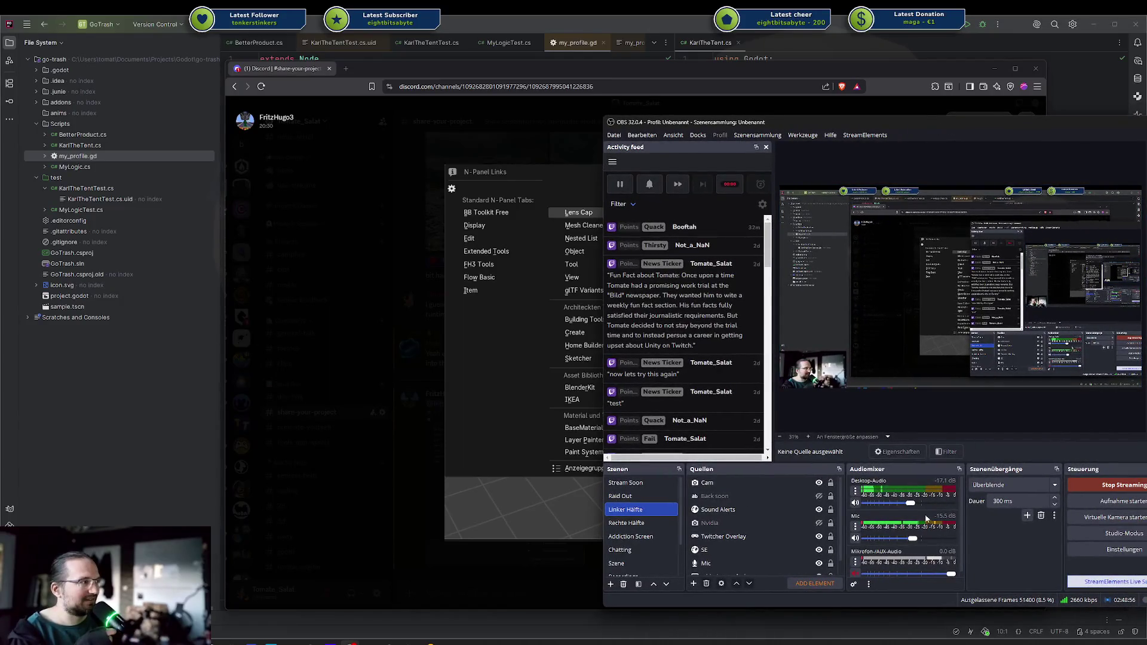
{"action": "mouse_move", "coordinate": [923, 119]}
{"action": "left_mouse_down"}
{"action": "mouse_move", "coordinate": [1002, 117]}
{"action": "mouse_move", "coordinate": [899, 117]}
{"action": "left_mouse_up"}
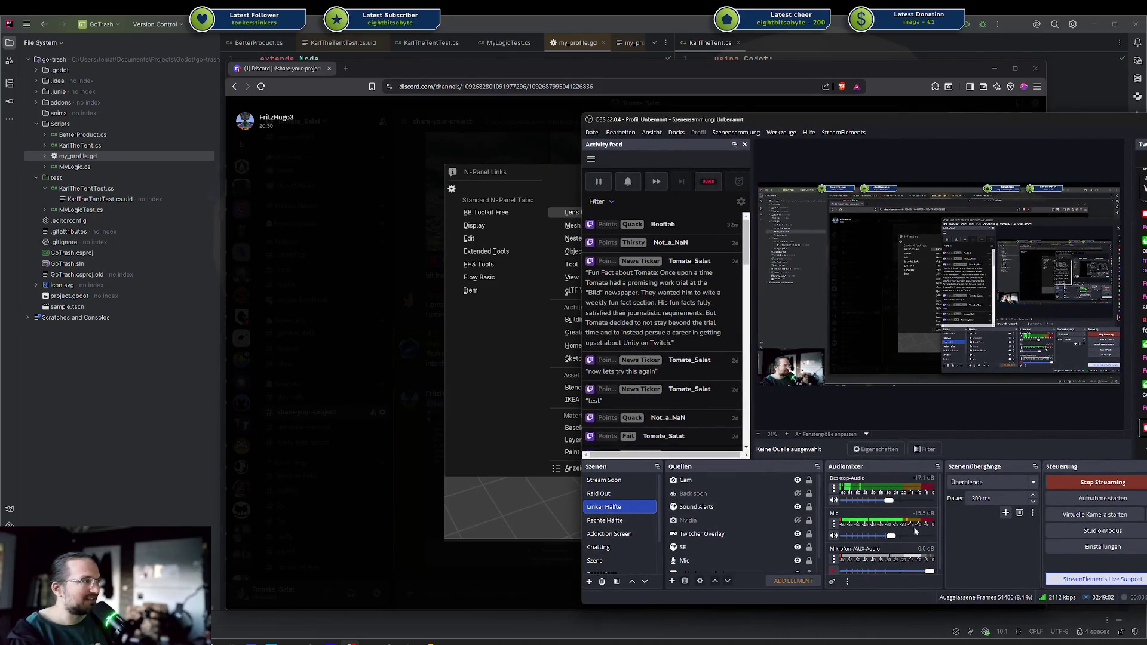
{"action": "left_click_drag", "start_coordinate": [951, 118], "coordinate": [1146, 108]}
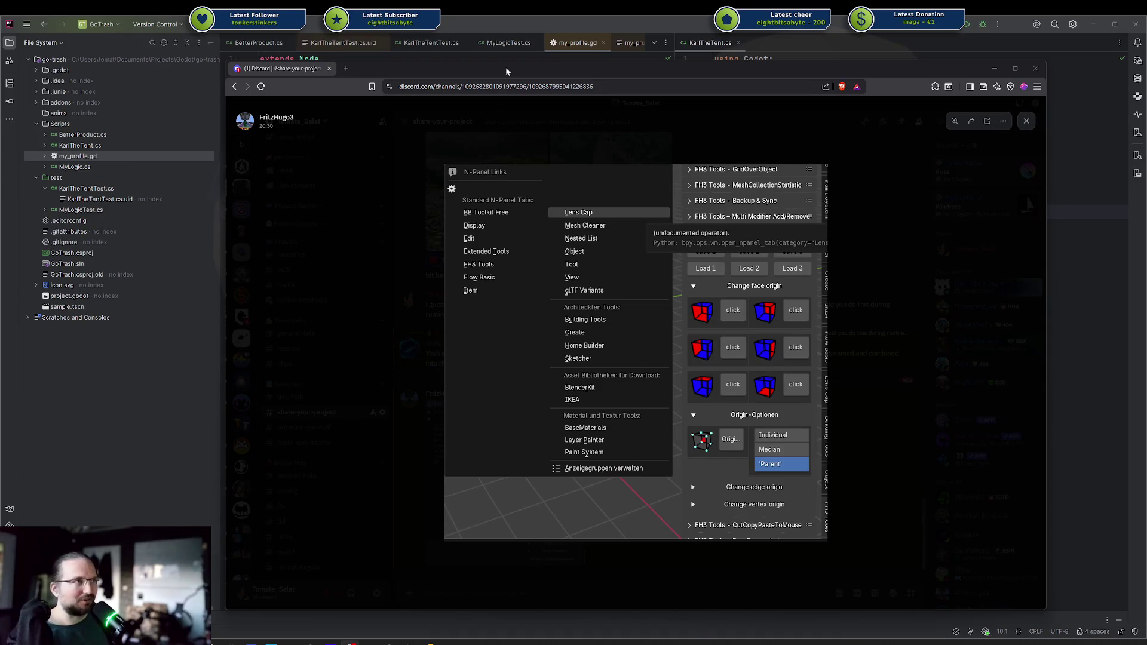
{"action": "mouse_move", "coordinate": [499, 69]}
{"action": "left_mouse_down"}
{"action": "mouse_move", "coordinate": [590, 56]}
{"action": "mouse_move", "coordinate": [1135, 67]}
{"action": "mouse_move", "coordinate": [1146, 53]}
{"action": "left_mouse_up"}
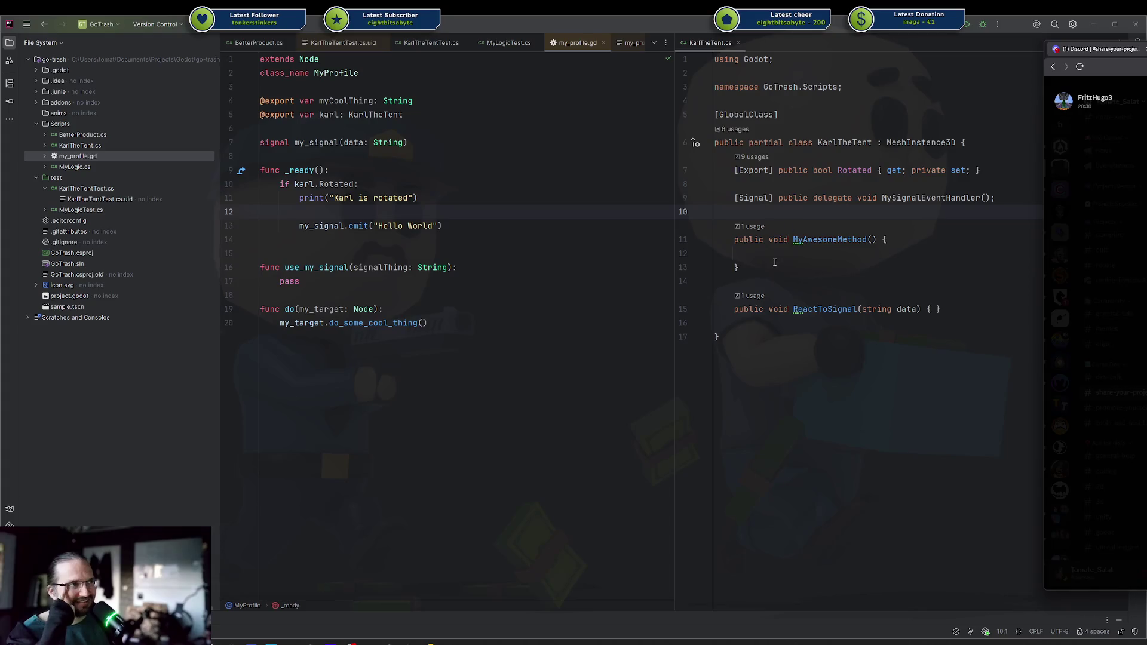
- Place the caret on line 12 inside MyAwesomeMethod, then switch to the Godot editor
{"action": "left_click", "coordinate": [826, 252]}
{"action": "left_click", "coordinate": [465, 214]}
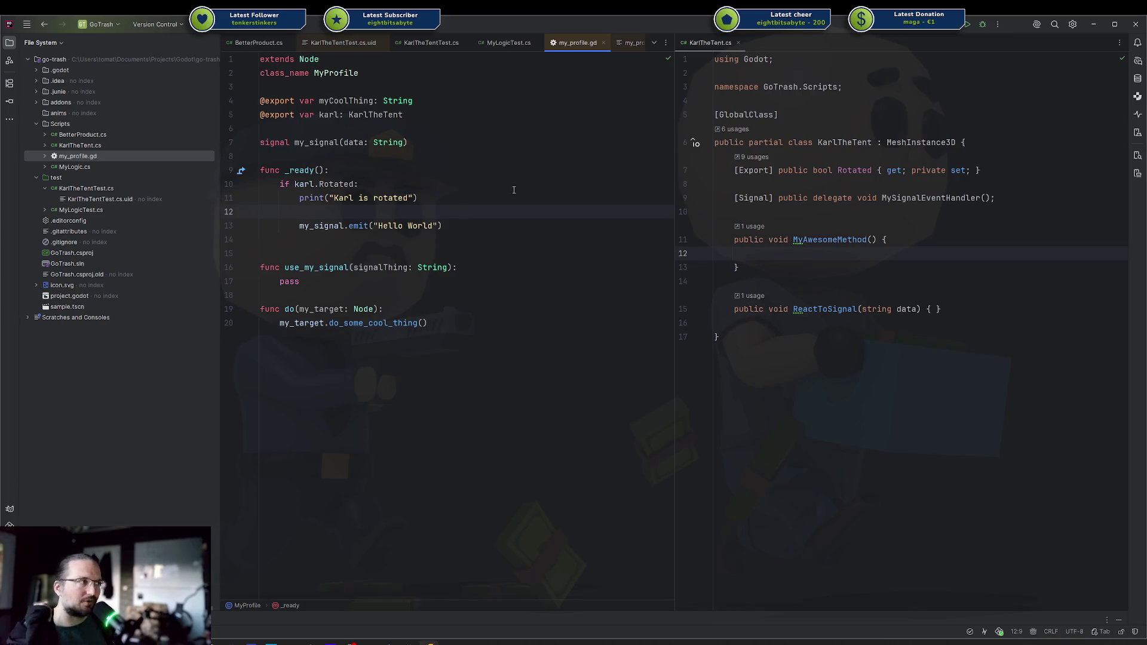
{"action": "left_click", "coordinate": [406, 644]}
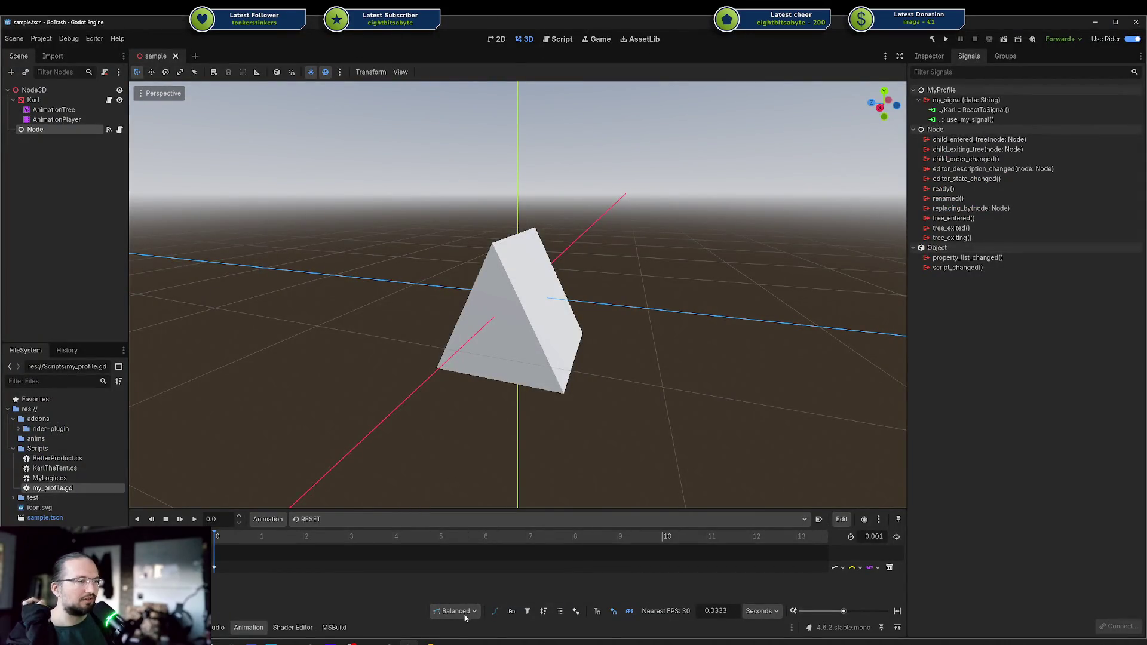
- Return to the GoTrash – my_profile.gd Rider window through its taskbar preview
{"action": "mouse_move", "coordinate": [428, 644]}
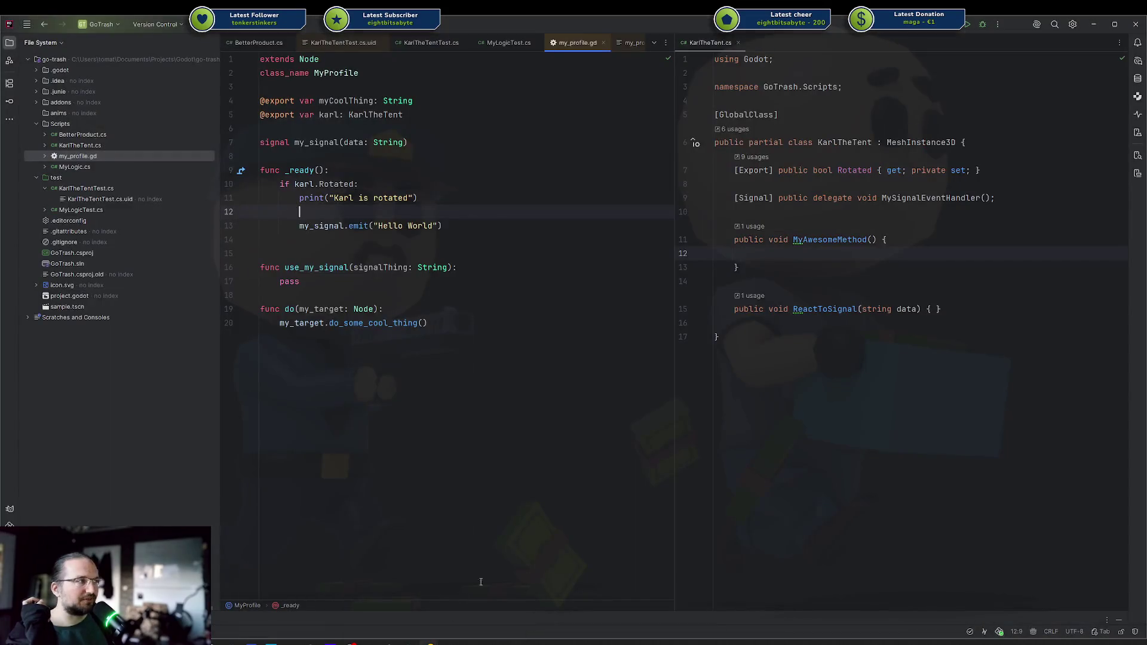
{"action": "left_click", "coordinate": [476, 604]}
{"action": "left_click", "coordinate": [771, 250]}
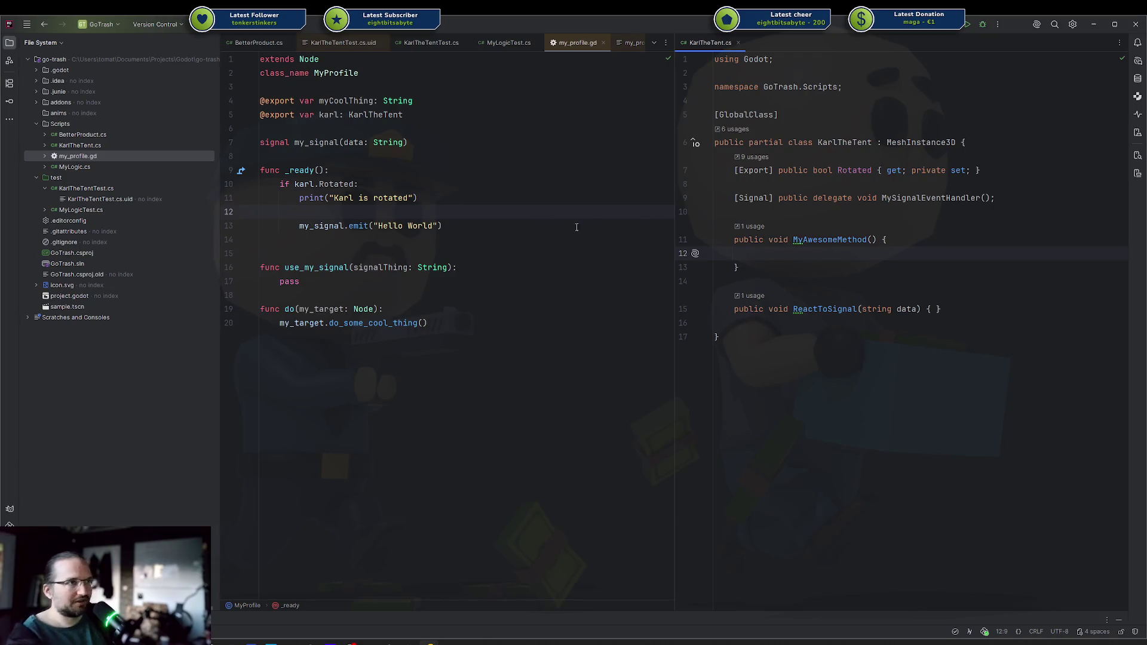
- Draft a GD.Print line in MyAwesomeMethod, then delete it again
{"action": "type", "text": "GD."}
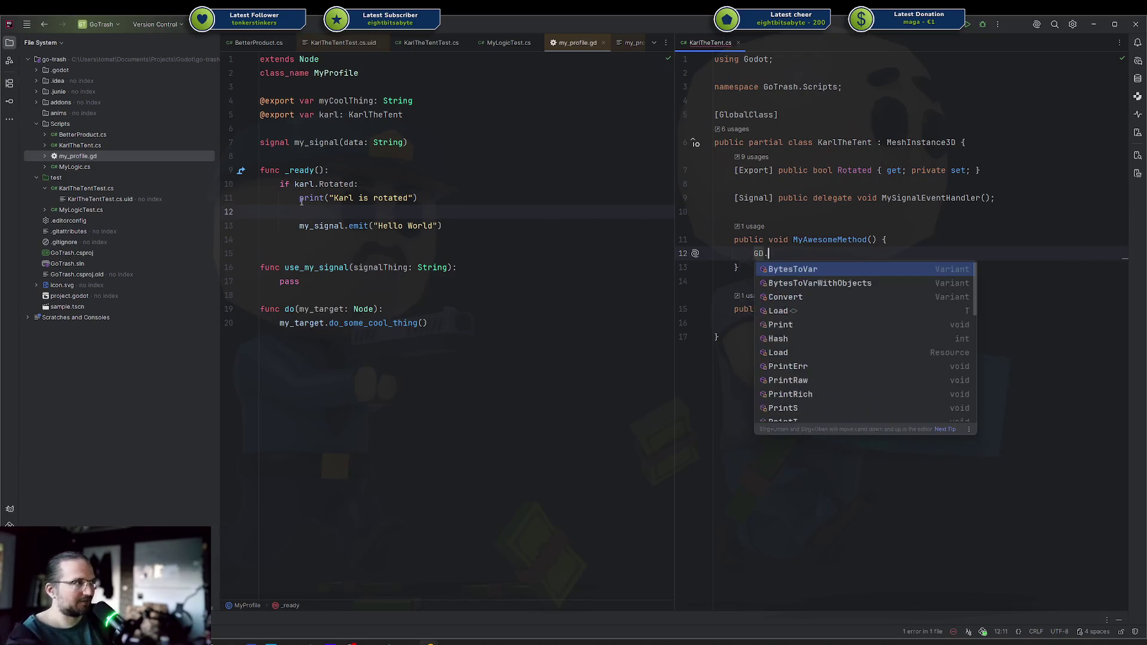
{"action": "type", "text": "pr"}
{"action": "key", "text": "Return"}
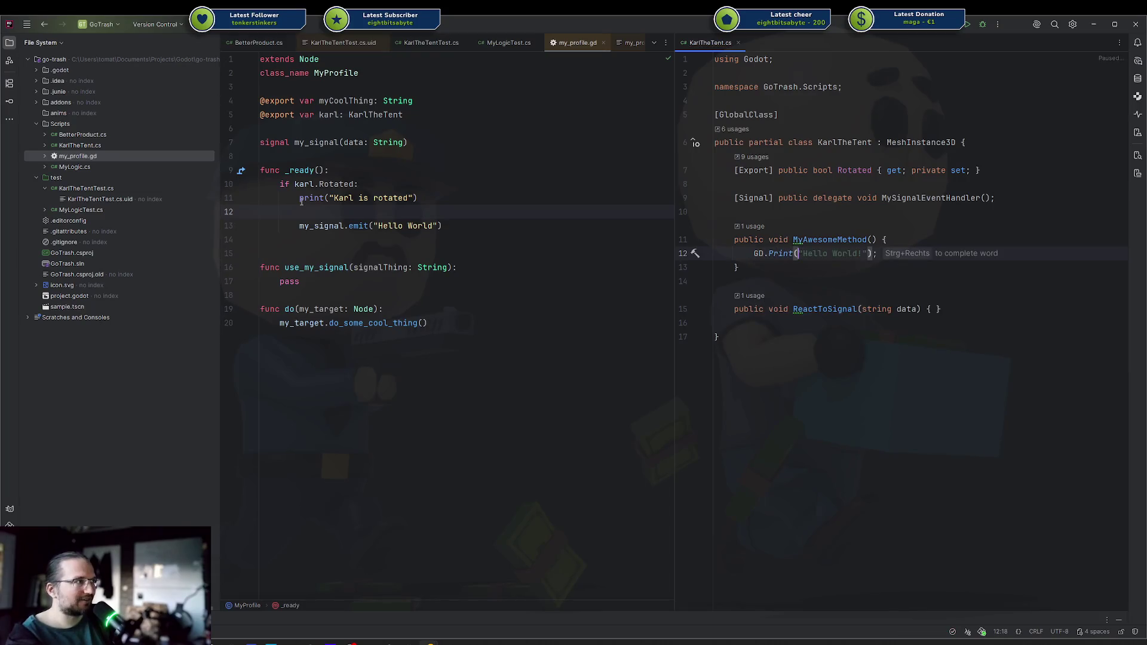
{"action": "key", "text": "ctrl+w"}
{"action": "key", "text": "ctrl+w"}
{"action": "key", "text": "ctrl+w"}
{"action": "key", "text": "BackSpace"}
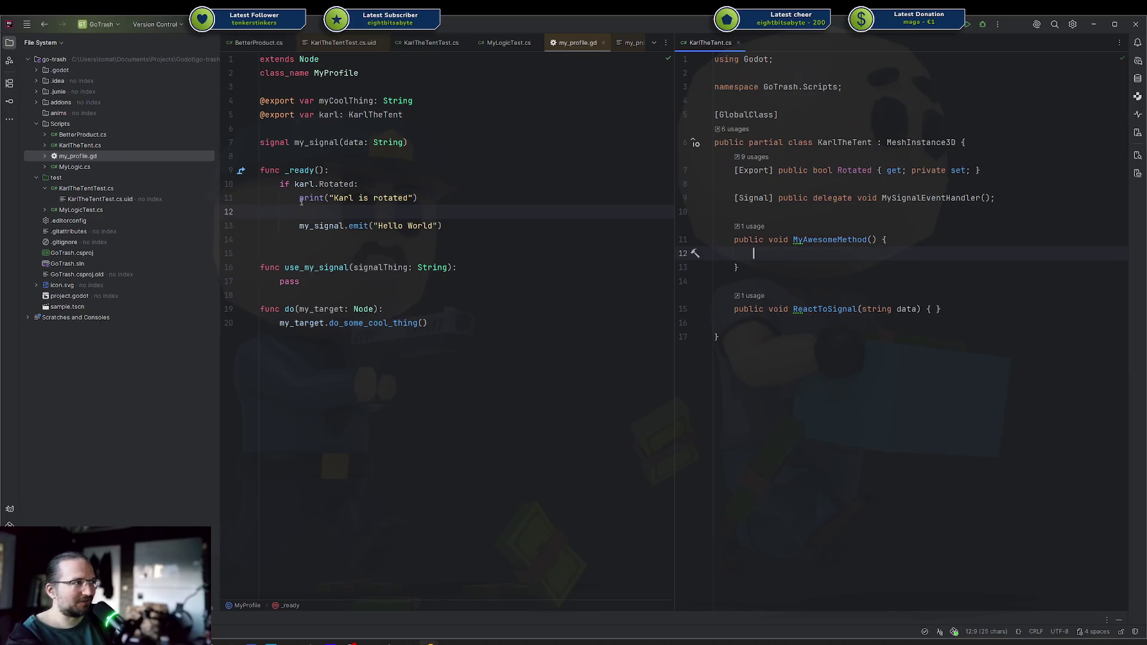
{"action": "type", "text": "GD."}
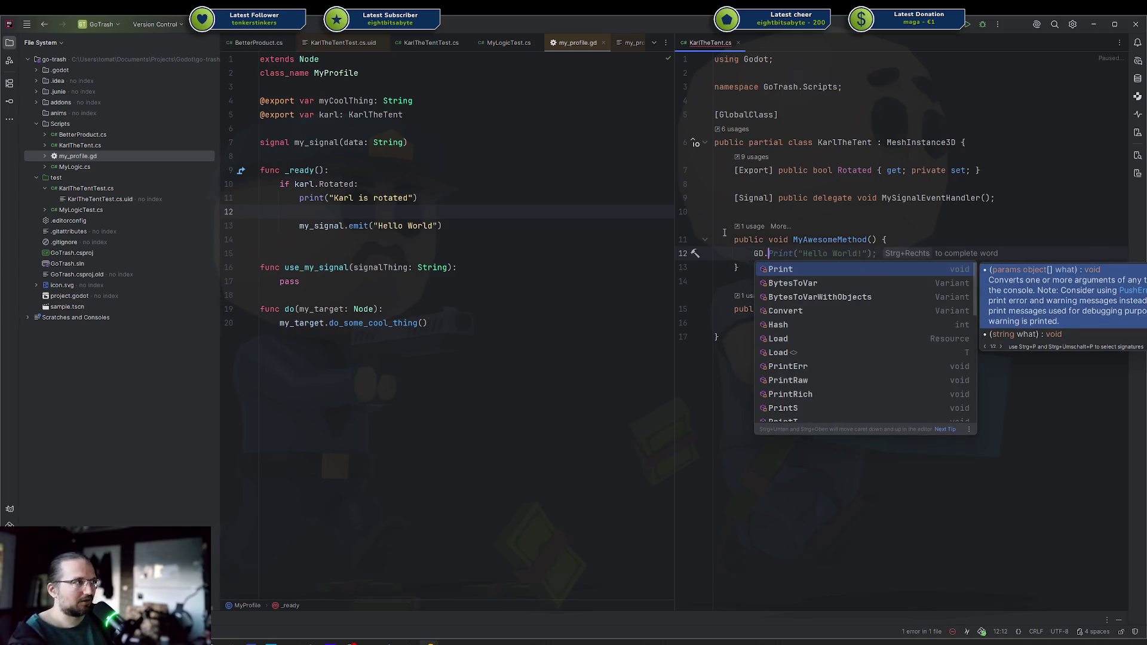
{"action": "key", "text": "BackSpace"}
{"action": "key", "text": "BackSpace"}
{"action": "key", "text": "BackSpace"}
- Write Input.ActionPress("ui_accept") on line 12, then delete the whole line
{"action": "type", "text": "Inpu"}
{"action": "key", "text": "Return"}
{"action": "type", "text": "."}
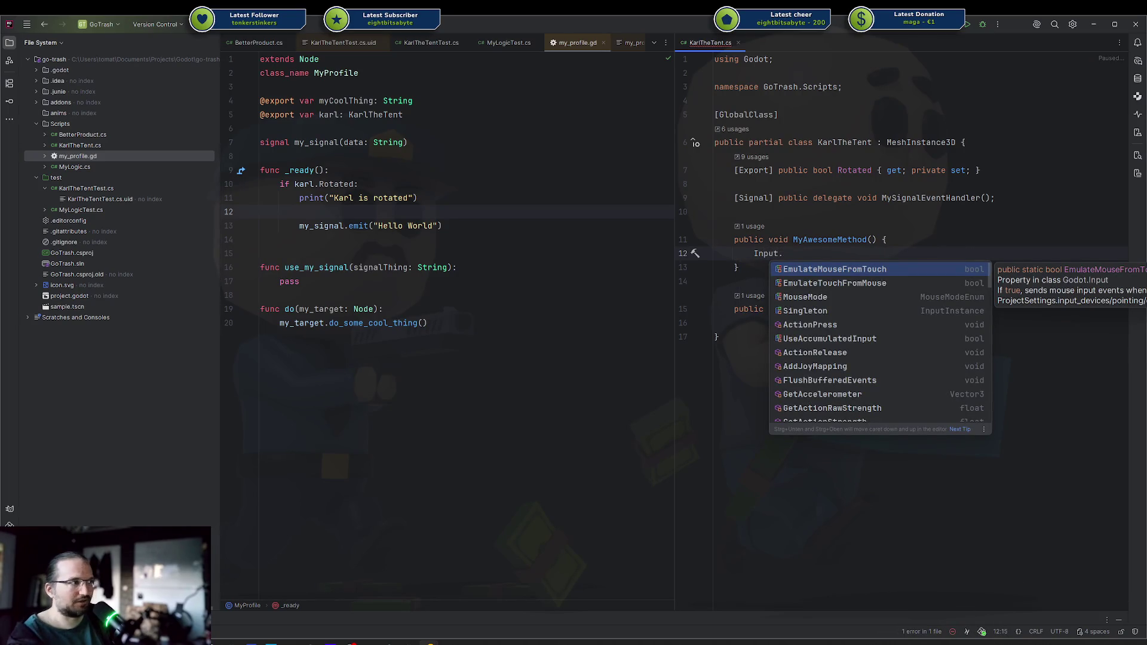
{"action": "type", "text": "ac"}
{"action": "key", "text": "Return"}
{"action": "type", "text": "\"\");"}
{"action": "key", "text": "Return"}
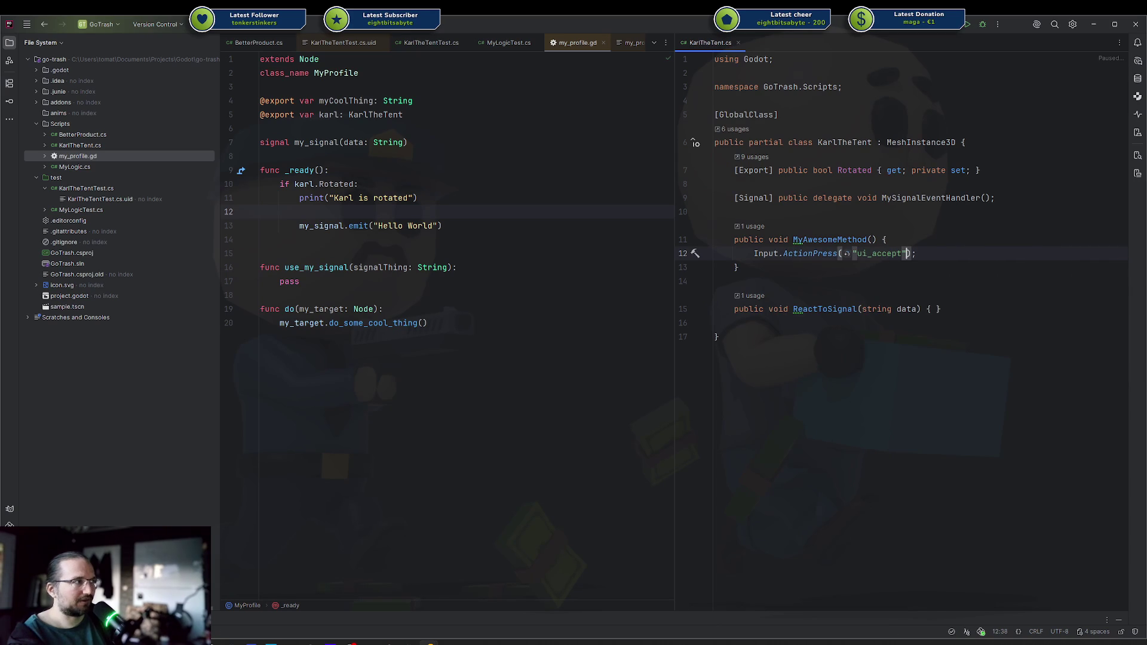
{"action": "key", "text": "ctrl+w"}
{"action": "key", "text": "ctrl+w"}
{"action": "key", "text": "ctrl+w"}
{"action": "key", "text": "BackSpace"}
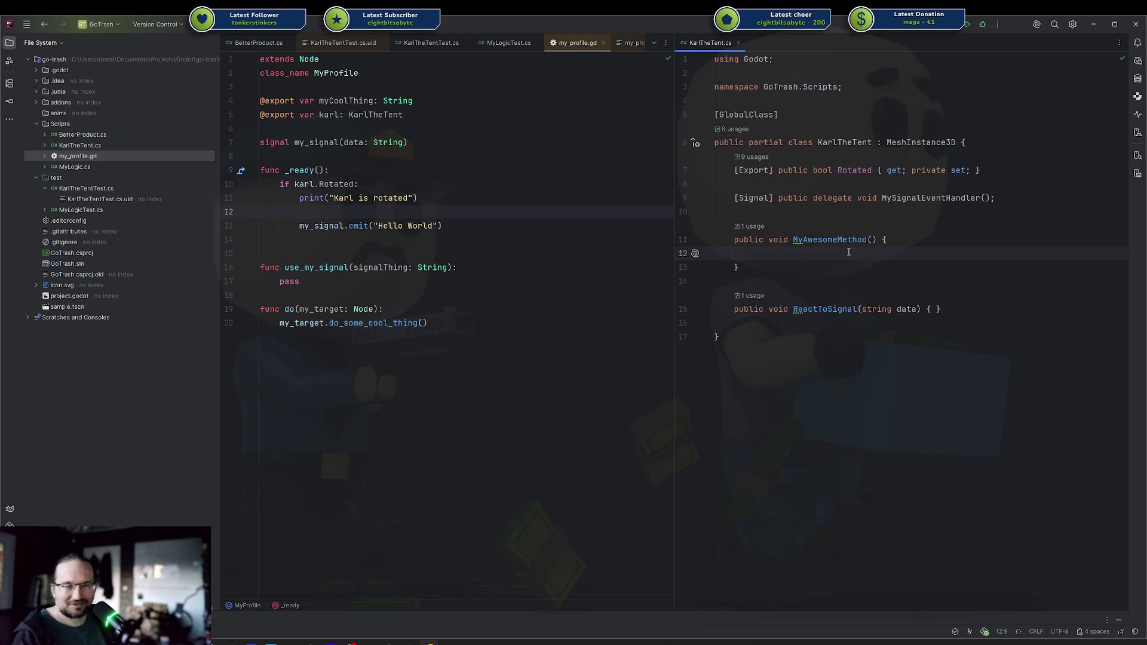
{"action": "left_click", "coordinate": [822, 265]}
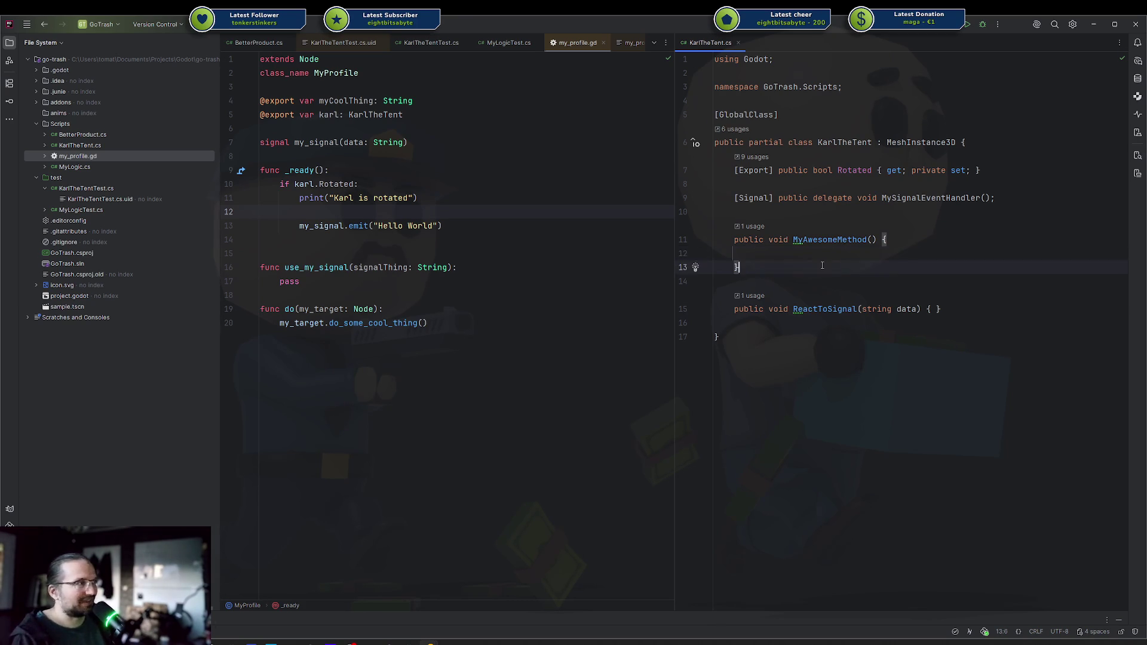
- Move between the empty line and closing brace of MyAwesomeMethod, then bring up Discord
{"action": "left_click", "coordinate": [816, 254]}
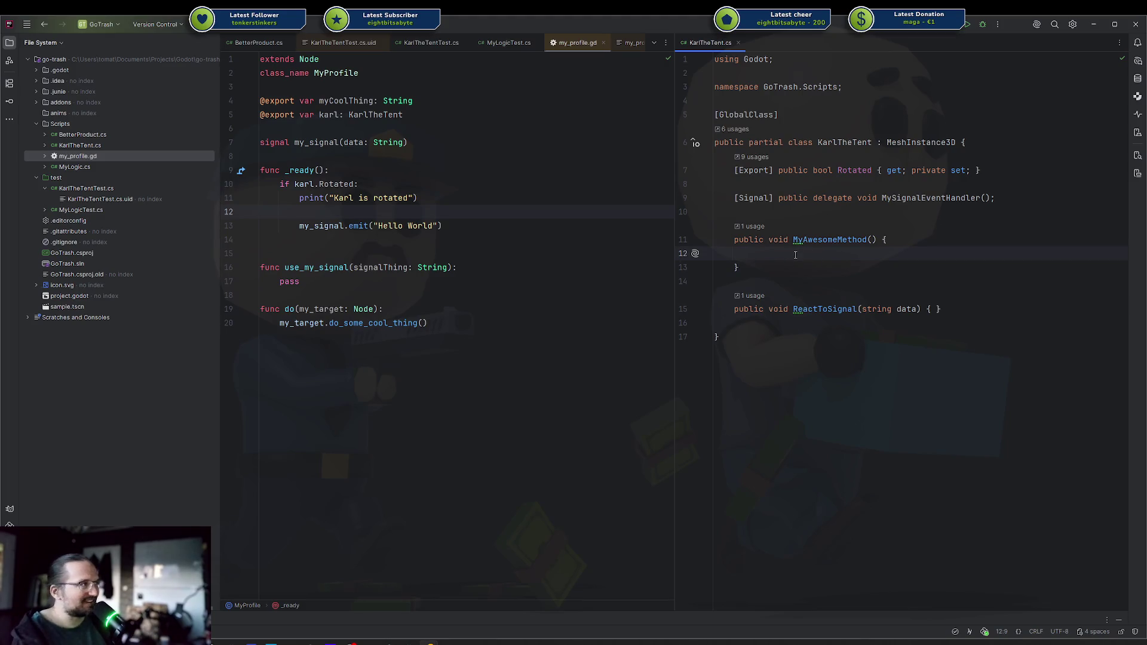
{"action": "left_click", "coordinate": [814, 266]}
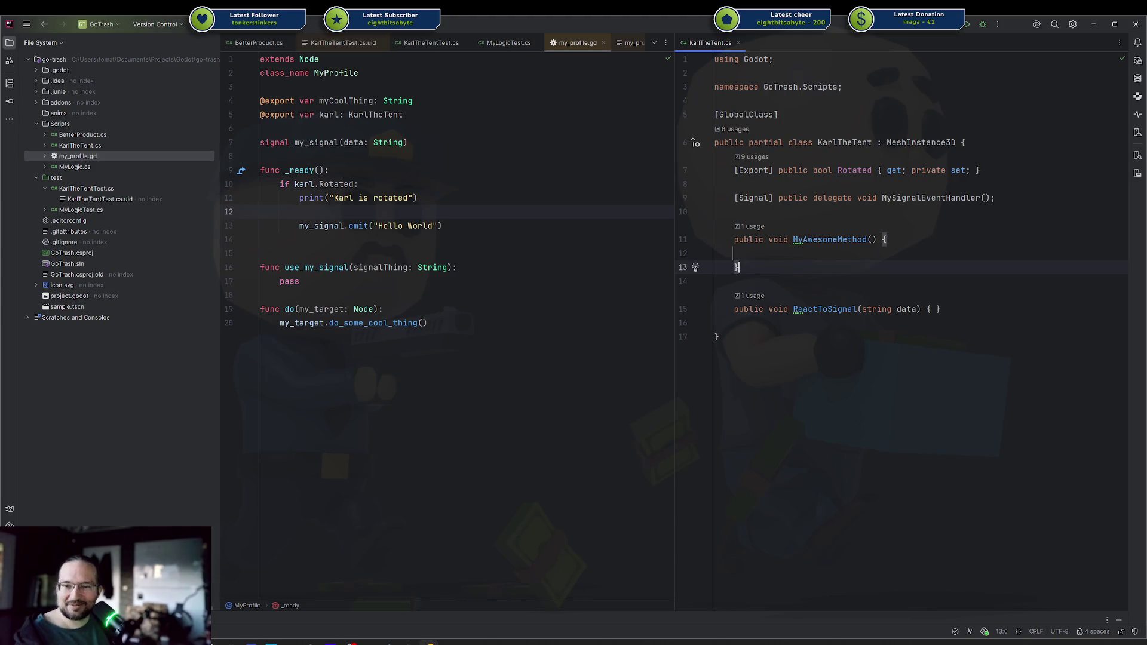
{"action": "key", "text": "alt+Tab"}
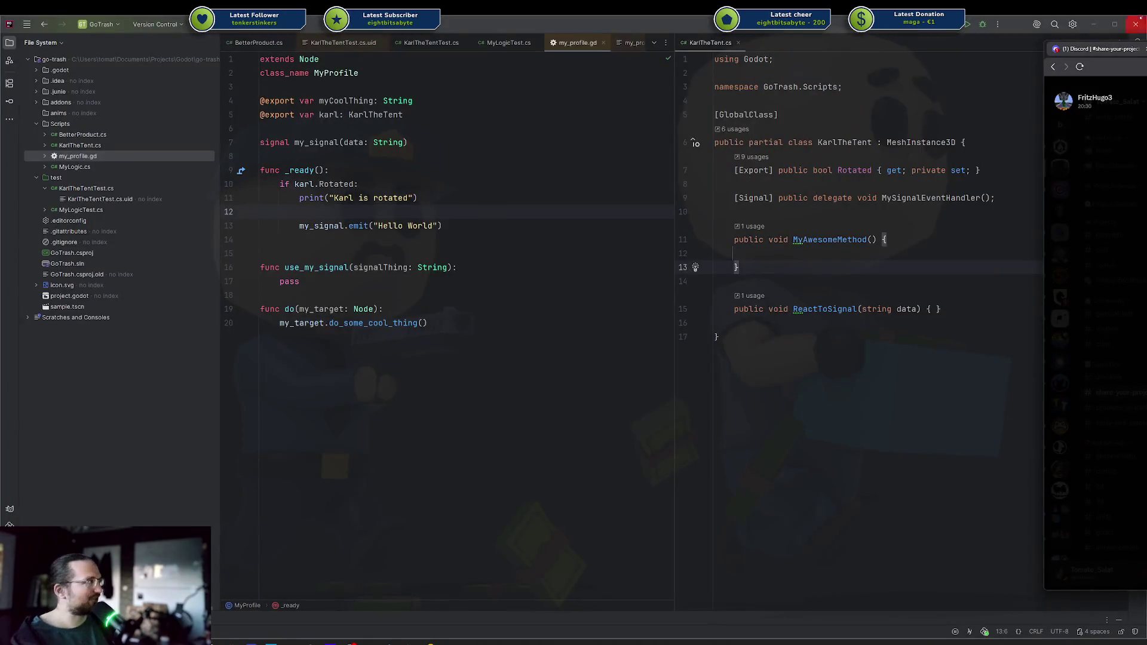
- Enlarge the shared add-on screenshot in share-your-project, then switch to Blender's F3 search
{"action": "left_click_drag", "start_coordinate": [1094, 48], "coordinate": [471, 53]}
{"action": "left_click", "coordinate": [511, 120]}
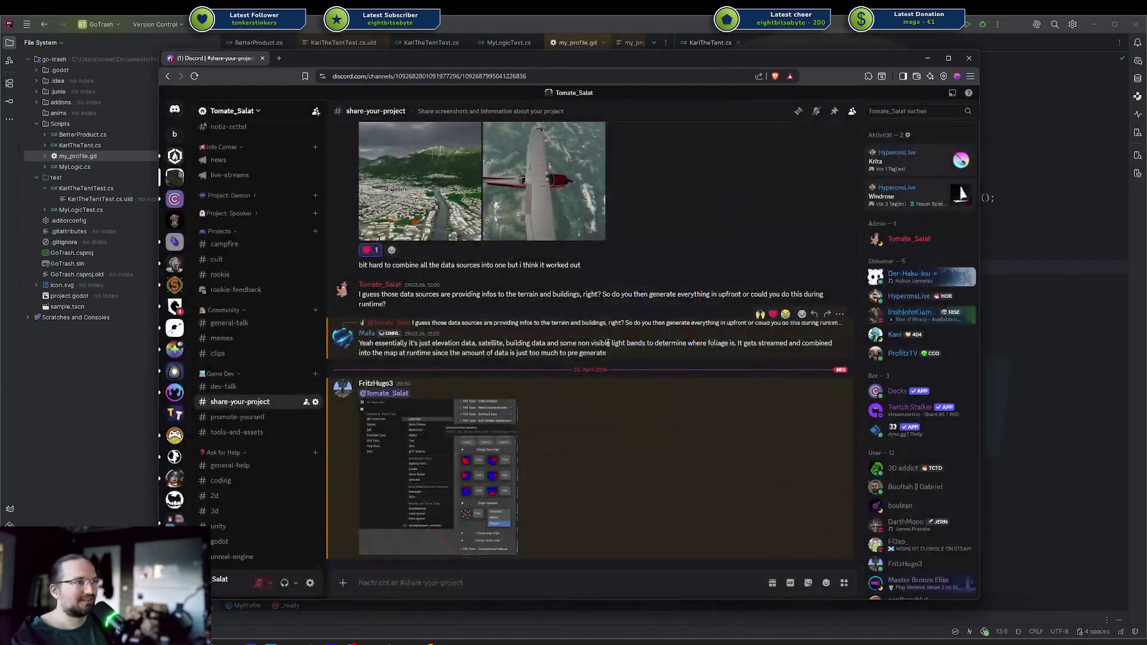
{"action": "left_click", "coordinate": [465, 493]}
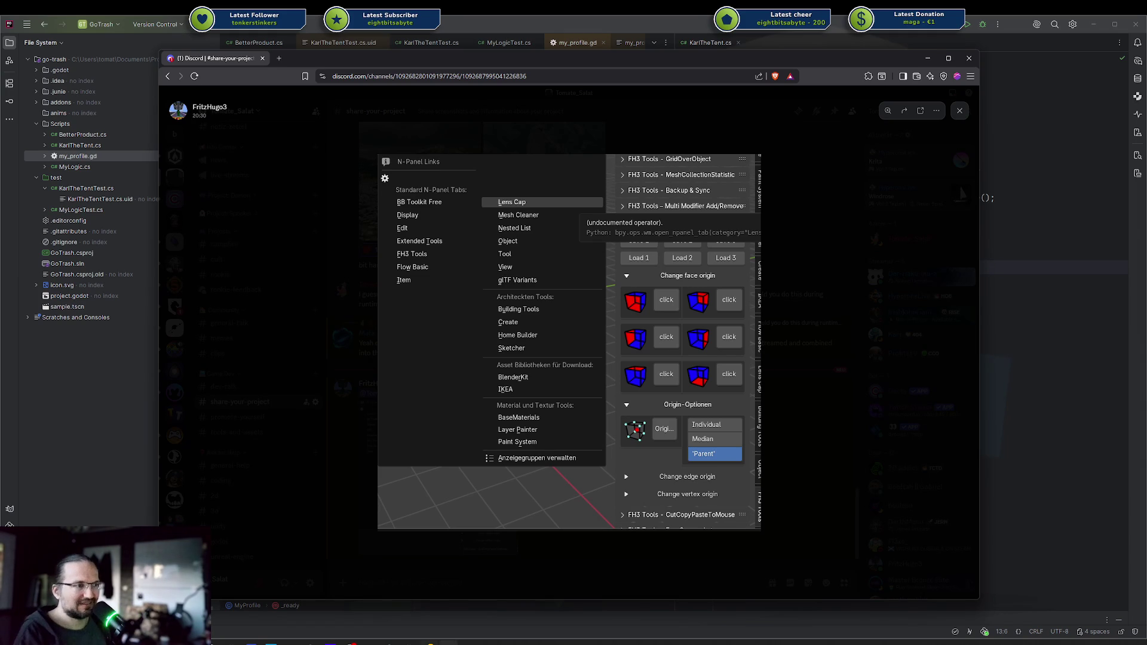
{"action": "left_click", "coordinate": [448, 643]}
{"action": "key", "text": "F3"}
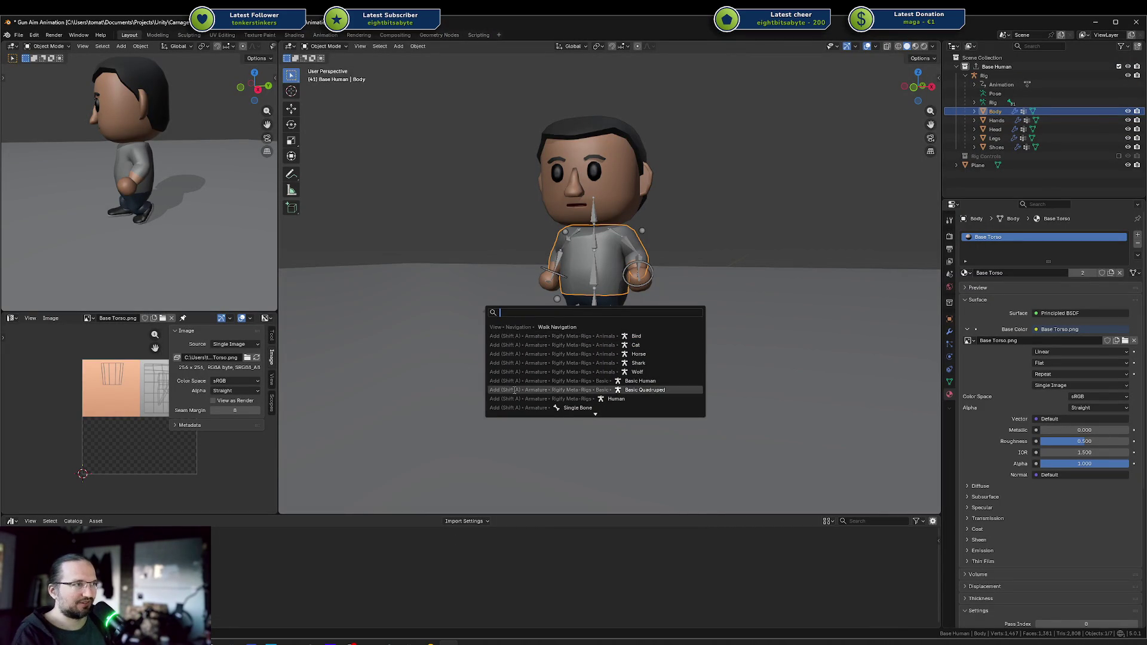
- Close Blender's F3 search without adding anything and bring Discord back to the front
{"action": "scroll", "coordinate": [506, 384], "scroll_direction": "down", "scroll_amount": 20}
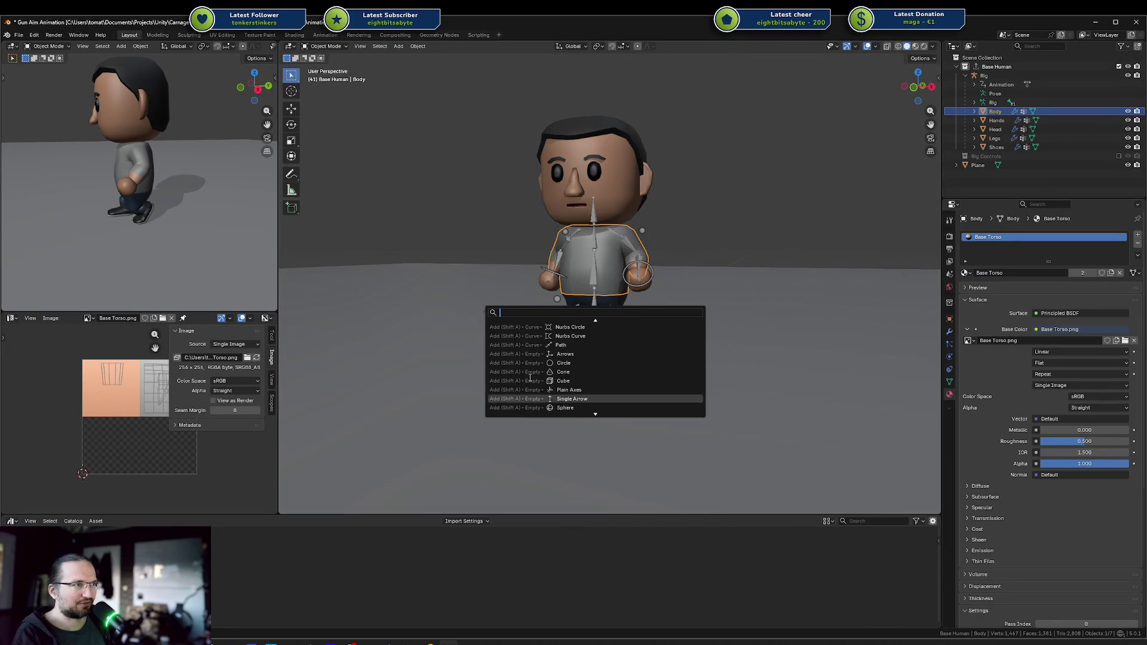
{"action": "key", "text": "Escape"}
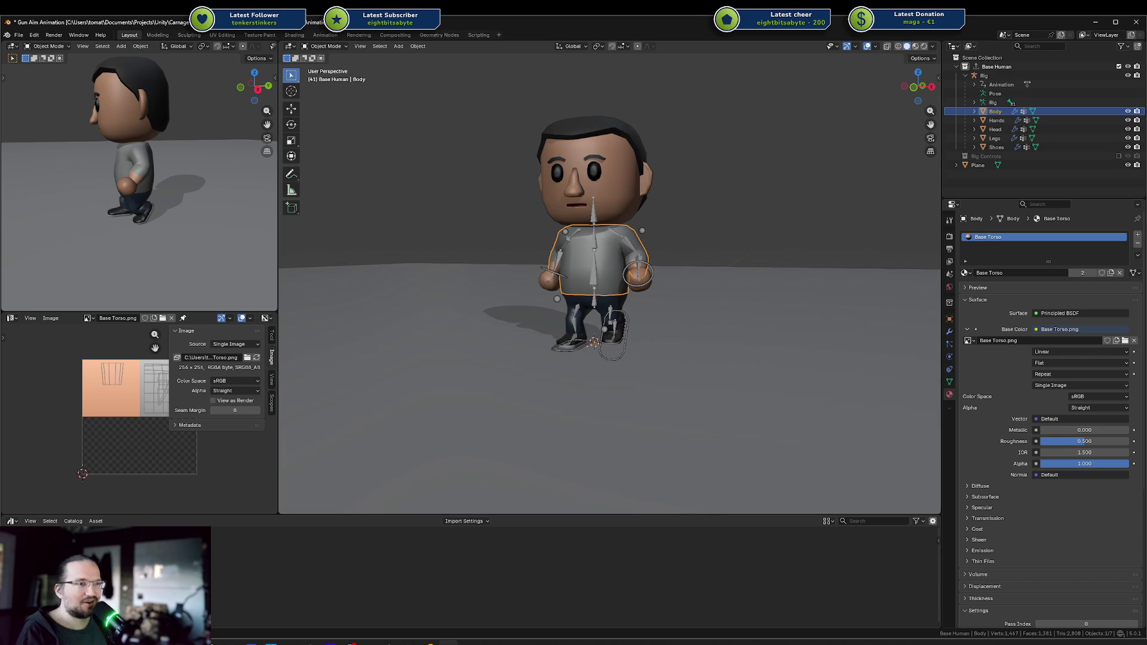
{"action": "mouse_move", "coordinate": [271, 643]}
{"action": "left_click", "coordinate": [230, 609]}
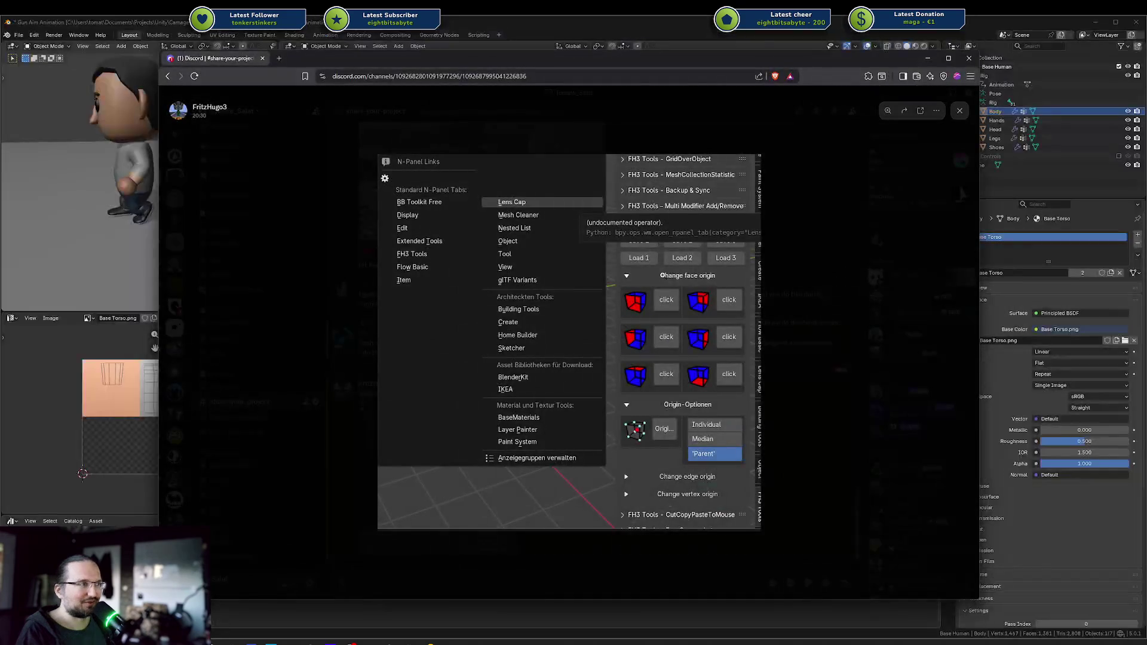
- Close and reopen the enlarged N-Panel Links screenshot, then hide the browser to show Blender
{"action": "left_click", "coordinate": [657, 301]}
{"action": "key", "text": "Escape"}
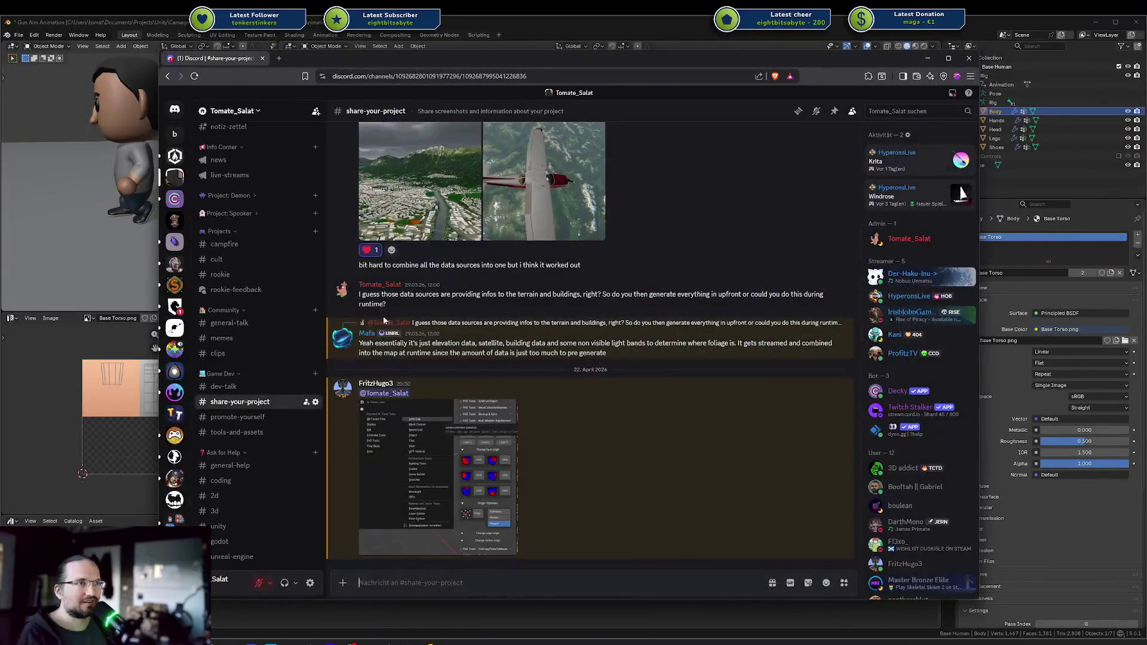
{"action": "left_click", "coordinate": [434, 433]}
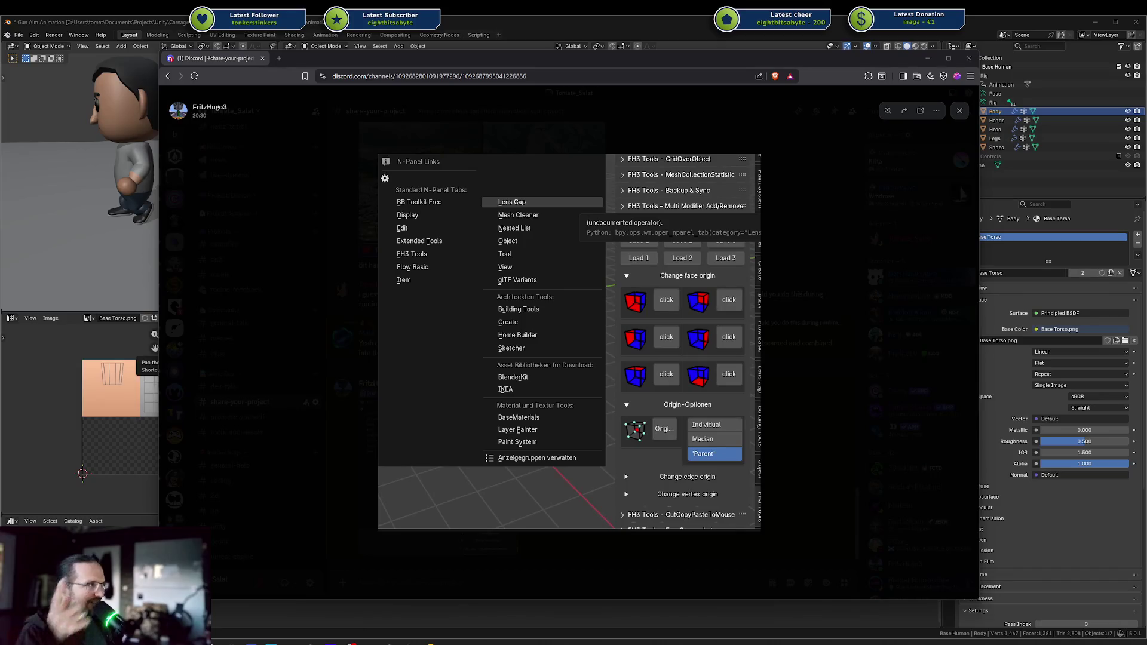
{"action": "key", "text": "alt+Tab"}
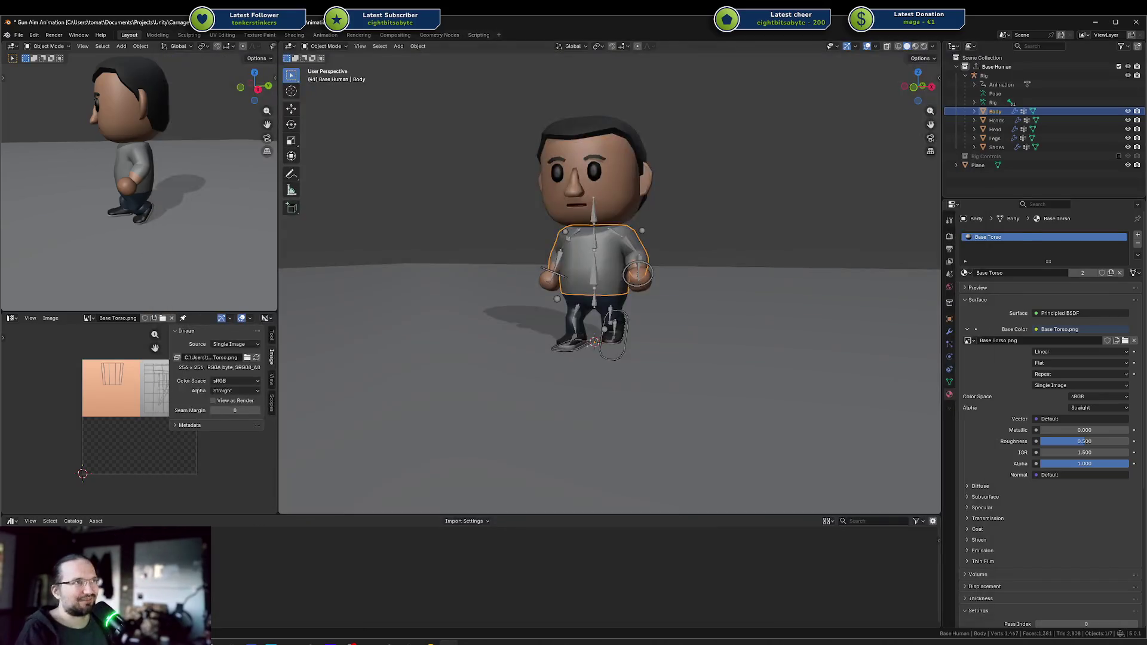
{"action": "left_click", "coordinate": [187, 36]}
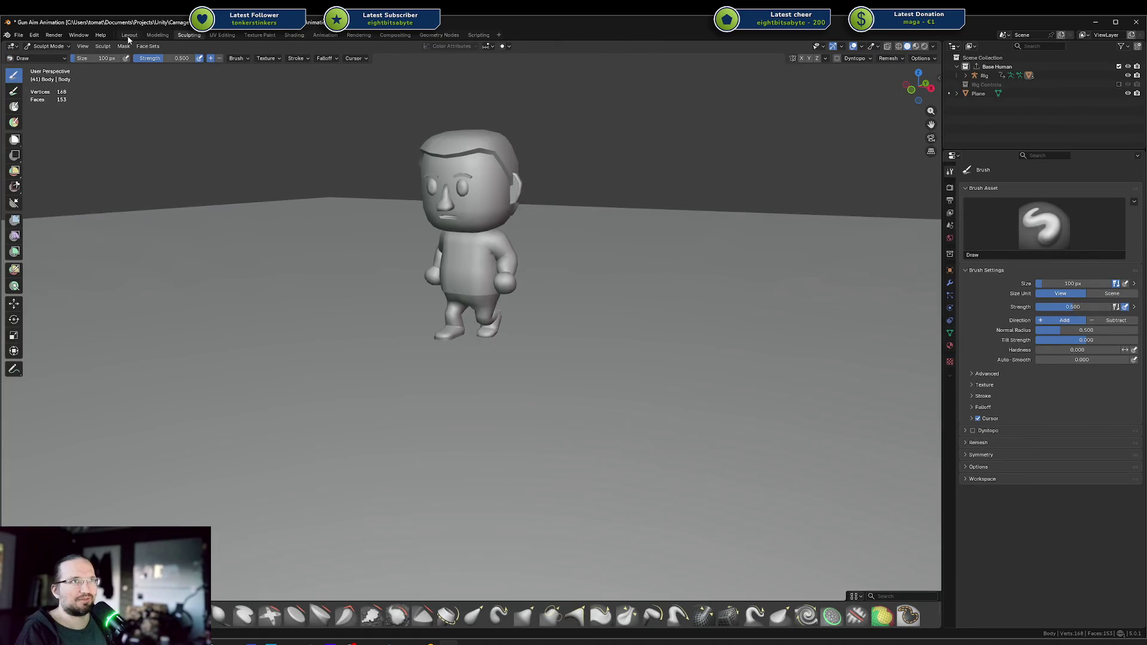
{"action": "left_click", "coordinate": [128, 36]}
{"action": "left_click", "coordinate": [79, 35]}
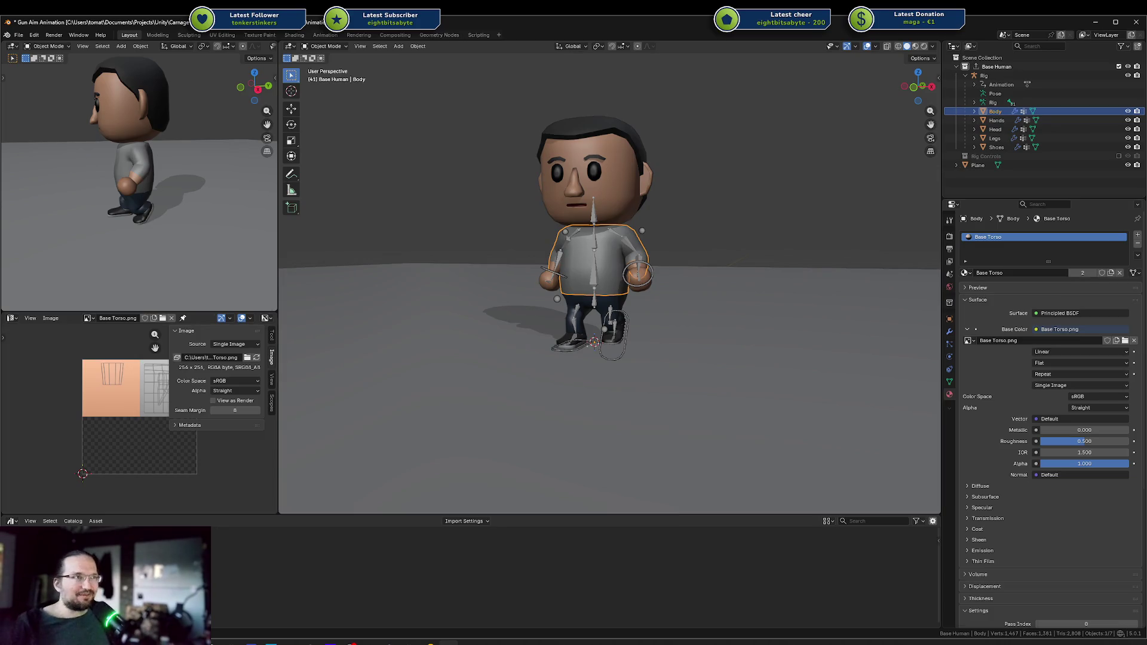
- Orbit around the unchanged character, then bring the Discord N-Panel Links screenshot back in front
{"action": "mouse_move", "coordinate": [643, 347]}
{"action": "middle_mouse_down"}
{"action": "mouse_move", "coordinate": [724, 302]}
{"action": "mouse_move", "coordinate": [740, 325]}
{"action": "middle_mouse_up"}
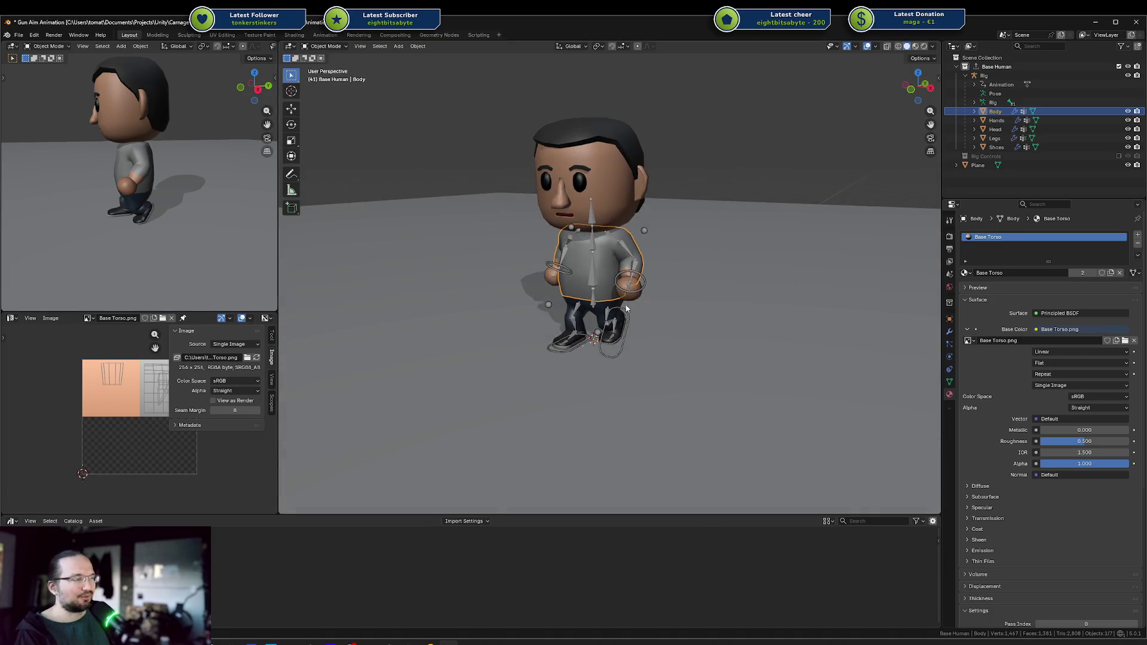
{"action": "mouse_move", "coordinate": [685, 297]}
{"action": "middle_mouse_down"}
{"action": "mouse_move", "coordinate": [573, 205]}
{"action": "mouse_move", "coordinate": [560, 289]}
{"action": "middle_mouse_up"}
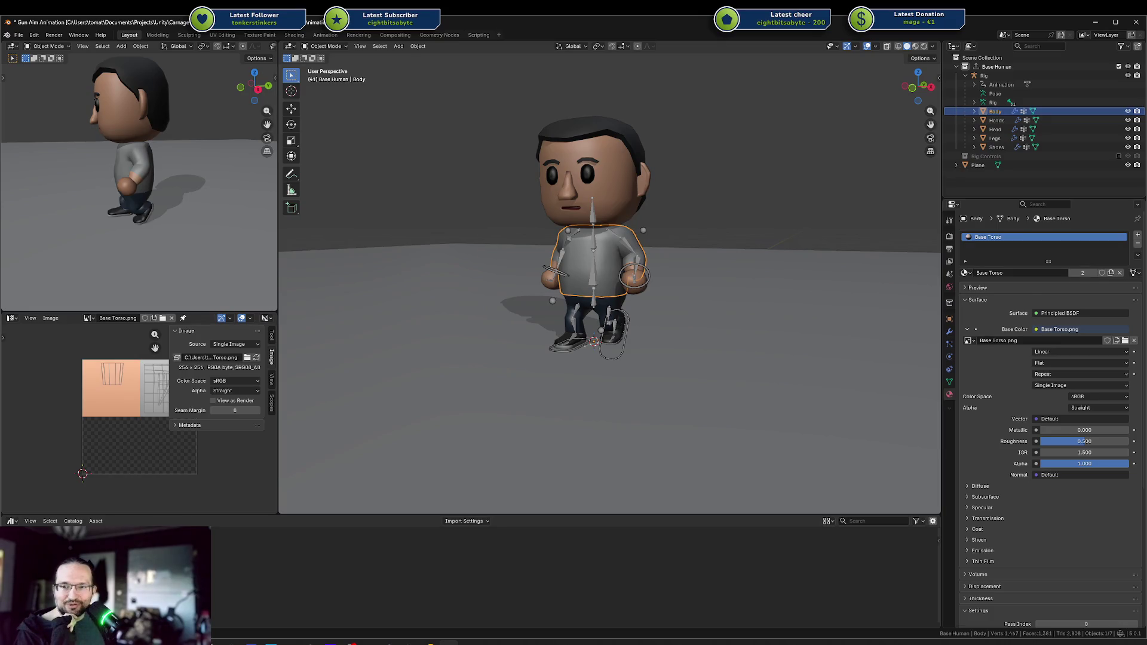
{"action": "key", "text": "alt+Tab"}
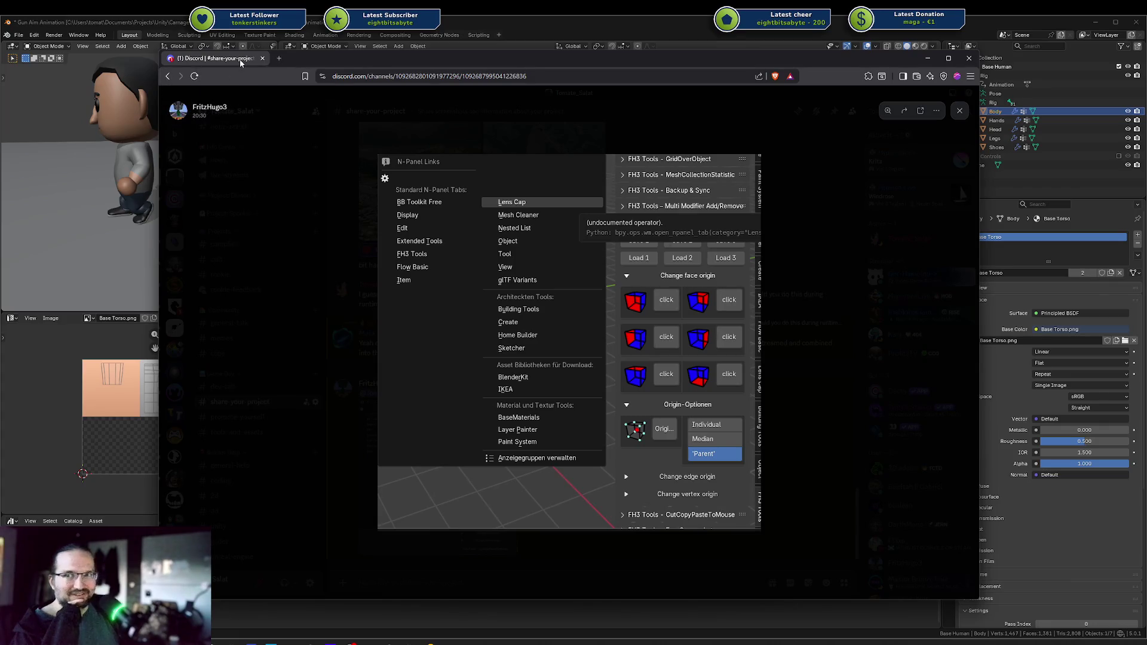
- Close the Discord screenshot window and orbit around the rigged Base Human character
{"action": "left_click", "coordinate": [262, 58]}
{"action": "middle_click_drag", "start_coordinate": [603, 285], "coordinate": [622, 306]}
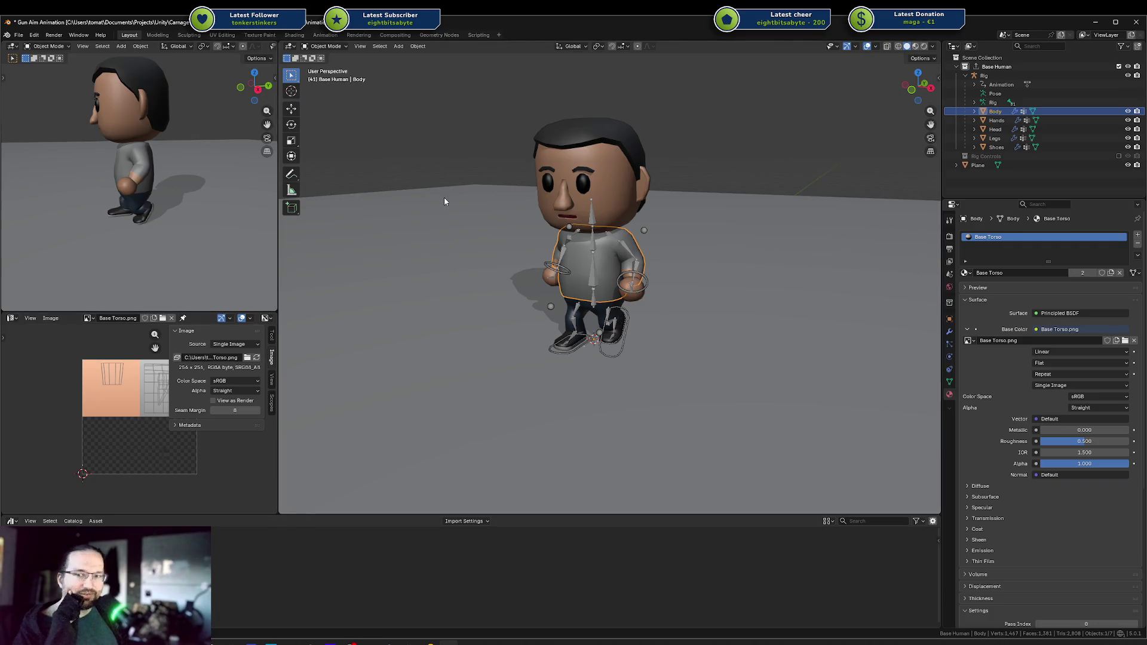
- Turn the view to face the character, then switch to Godot's sample.tscn 3D scene
{"action": "middle_click_drag", "start_coordinate": [443, 198], "coordinate": [659, 258]}
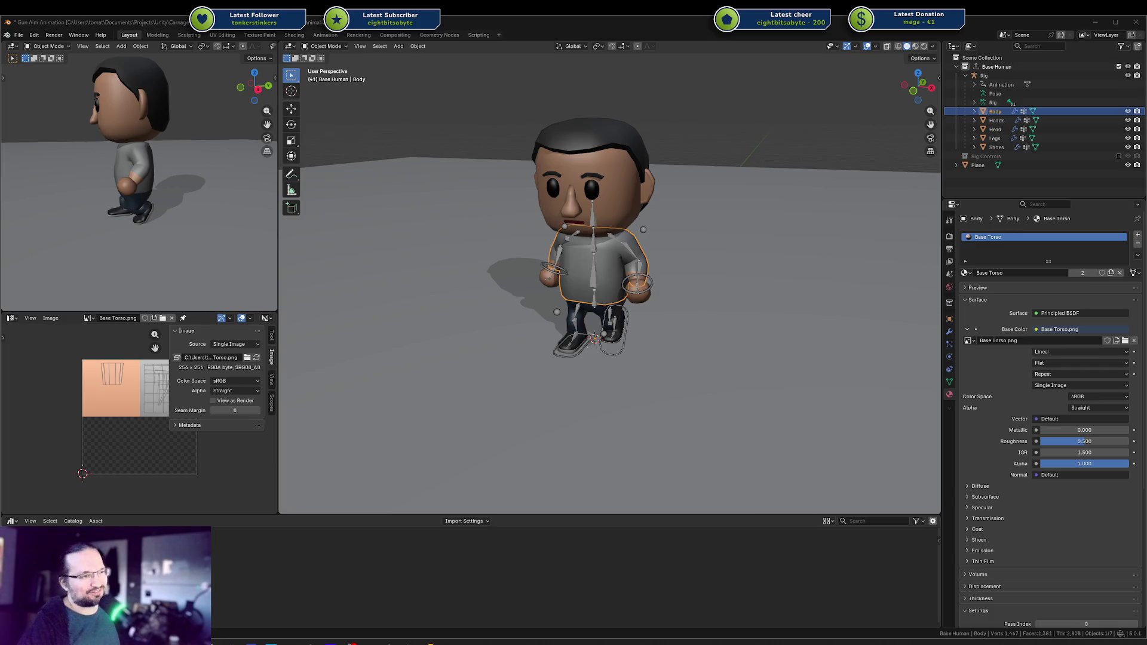
{"action": "left_click", "coordinate": [419, 642]}
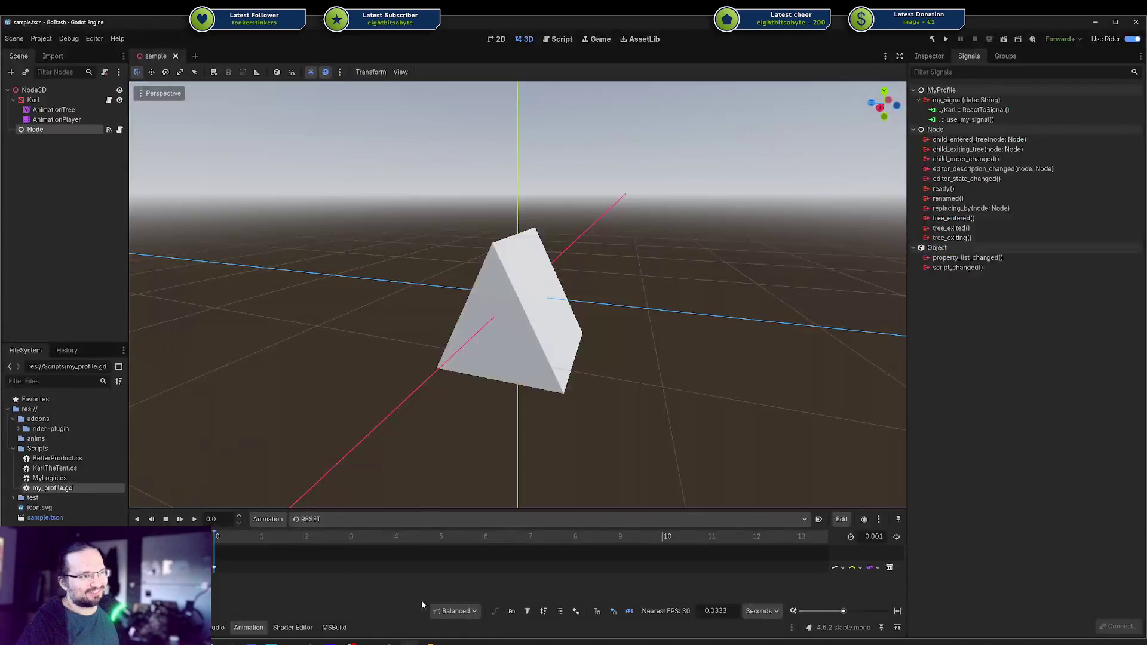
- Orbit around the wedge-shaped mesh, then minimize Godot to get Blender back in front
{"action": "mouse_move", "coordinate": [692, 338]}
{"action": "middle_mouse_down"}
{"action": "mouse_move", "coordinate": [712, 313]}
{"action": "mouse_move", "coordinate": [715, 331]}
{"action": "middle_mouse_up"}
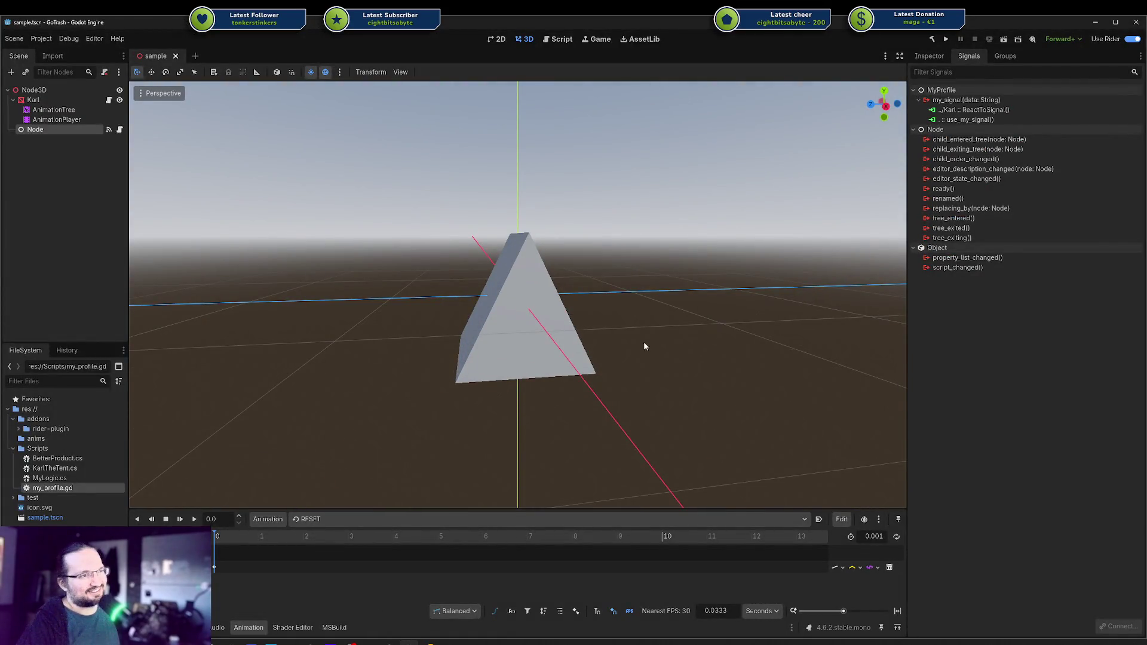
{"action": "left_click", "coordinate": [1096, 23]}
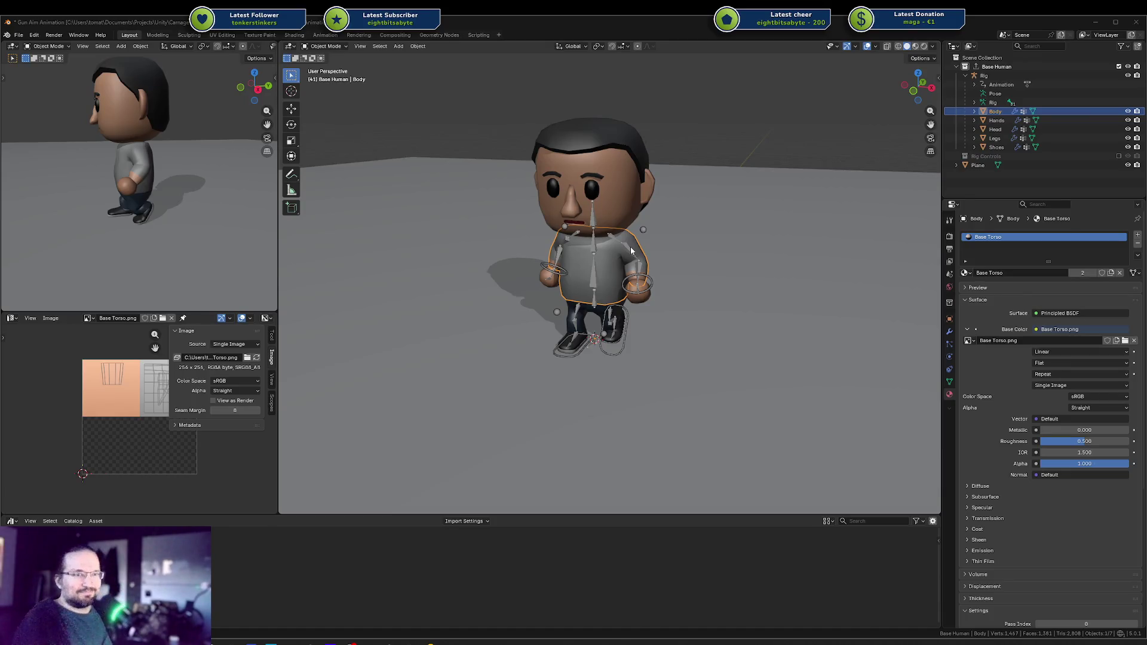
{"action": "middle_click_drag", "start_coordinate": [641, 280], "coordinate": [590, 289]}
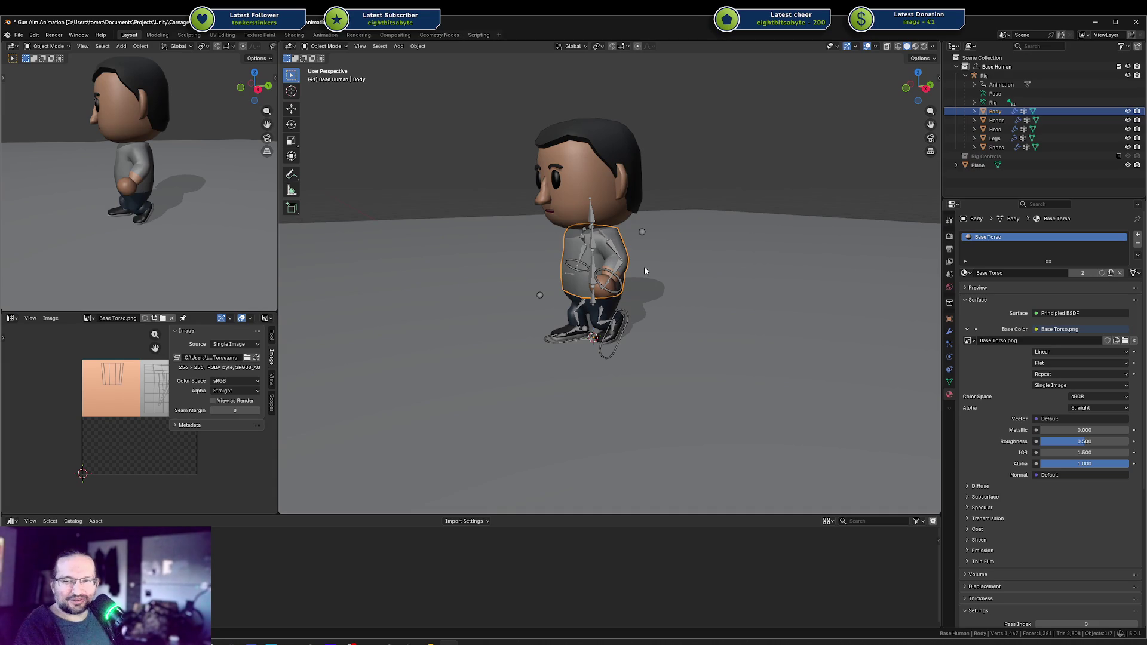
{"action": "mouse_move", "coordinate": [645, 270]}
{"action": "middle_mouse_down"}
{"action": "mouse_move", "coordinate": [657, 265]}
{"action": "mouse_move", "coordinate": [660, 288]}
{"action": "mouse_move", "coordinate": [673, 264]}
{"action": "middle_mouse_up"}
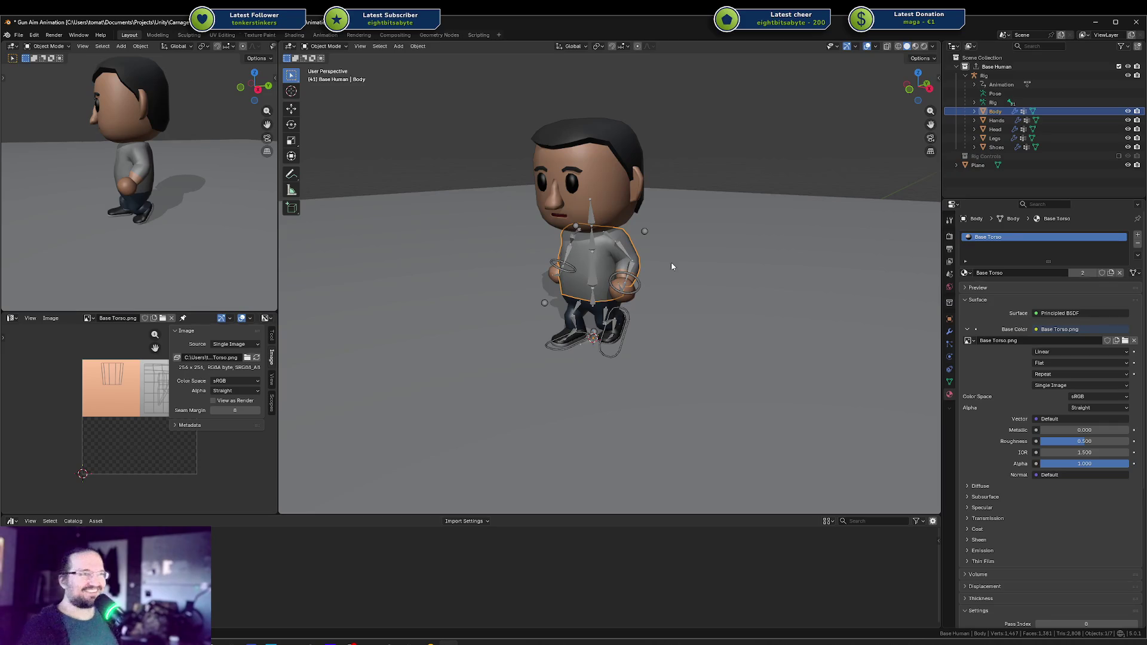
{"action": "mouse_move", "coordinate": [715, 293]}
{"action": "middle_mouse_down"}
{"action": "mouse_move", "coordinate": [730, 282]}
{"action": "mouse_move", "coordinate": [724, 295]}
{"action": "middle_mouse_up"}
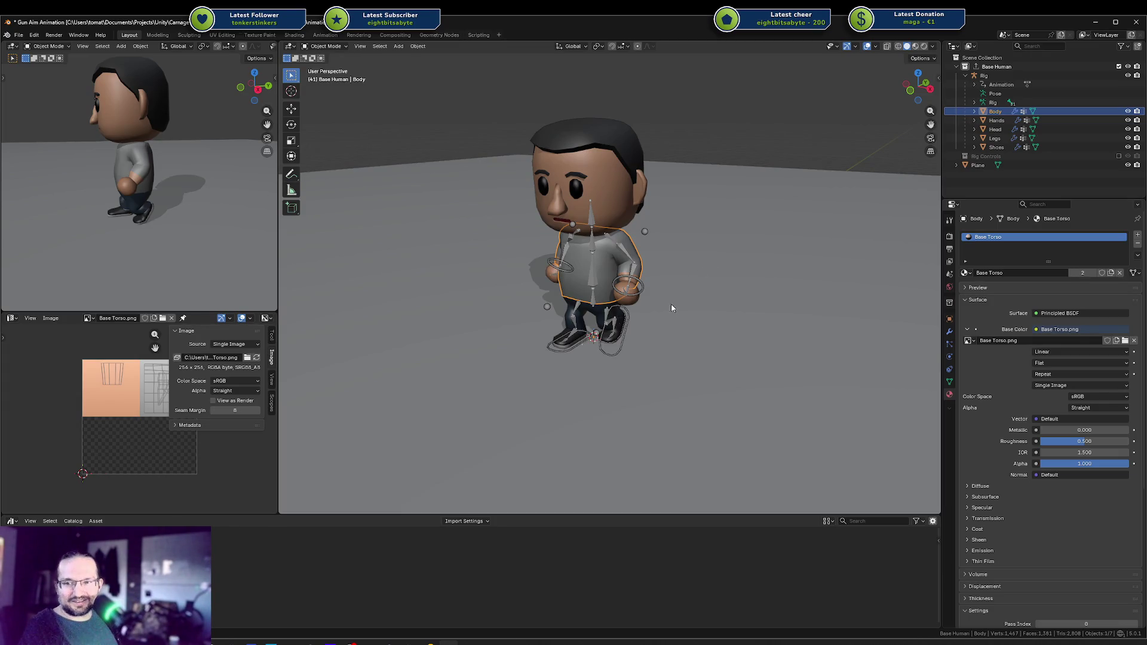
{"action": "middle_click_drag", "start_coordinate": [689, 296], "coordinate": [684, 301]}
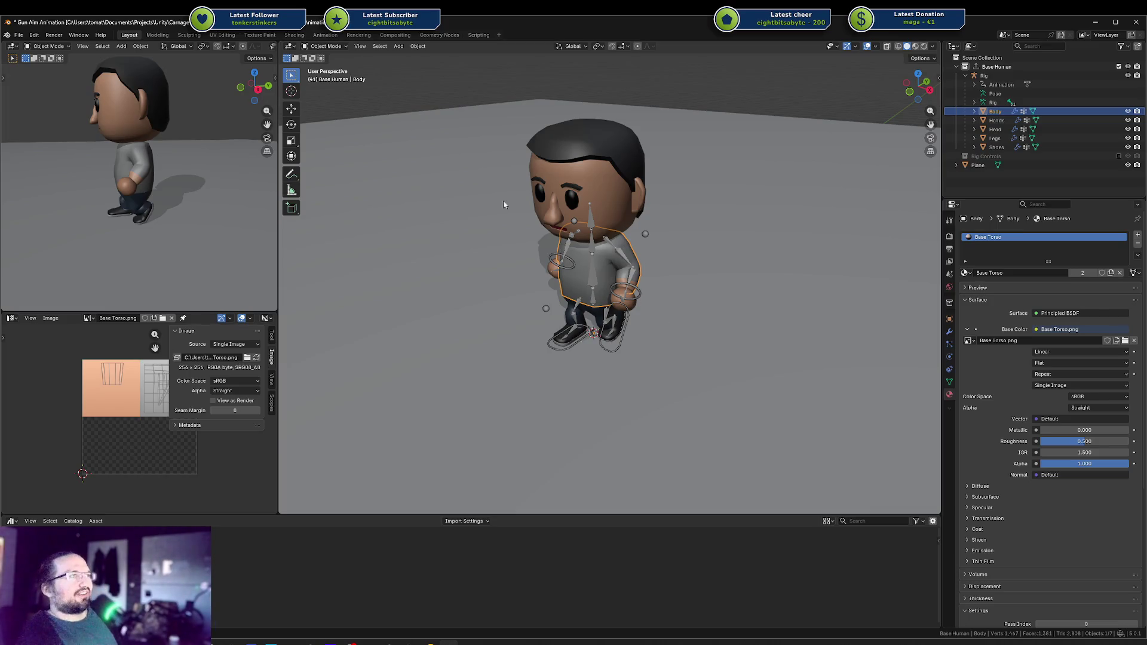
{"action": "middle_click_drag", "start_coordinate": [571, 182], "coordinate": [572, 171]}
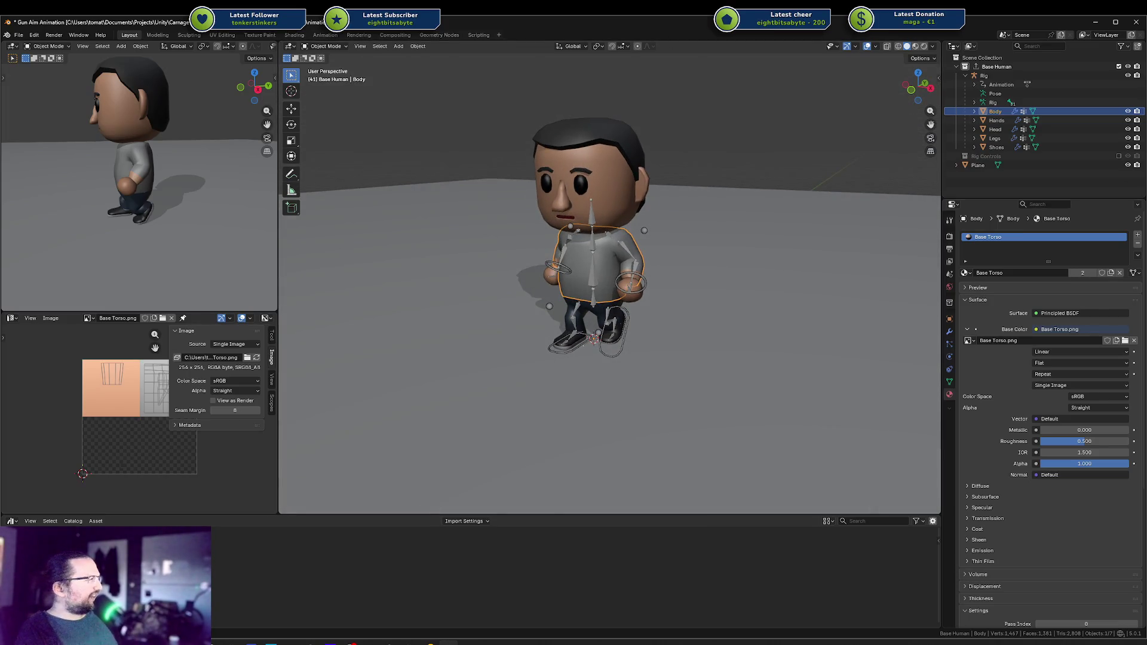
- Orbit and zoom around the character with its Base Torso material, then minimize Blender to reveal Godot
{"action": "mouse_move", "coordinate": [677, 267]}
{"action": "middle_mouse_down"}
{"action": "mouse_move", "coordinate": [505, 322]}
{"action": "mouse_move", "coordinate": [418, 323]}
{"action": "middle_mouse_up"}
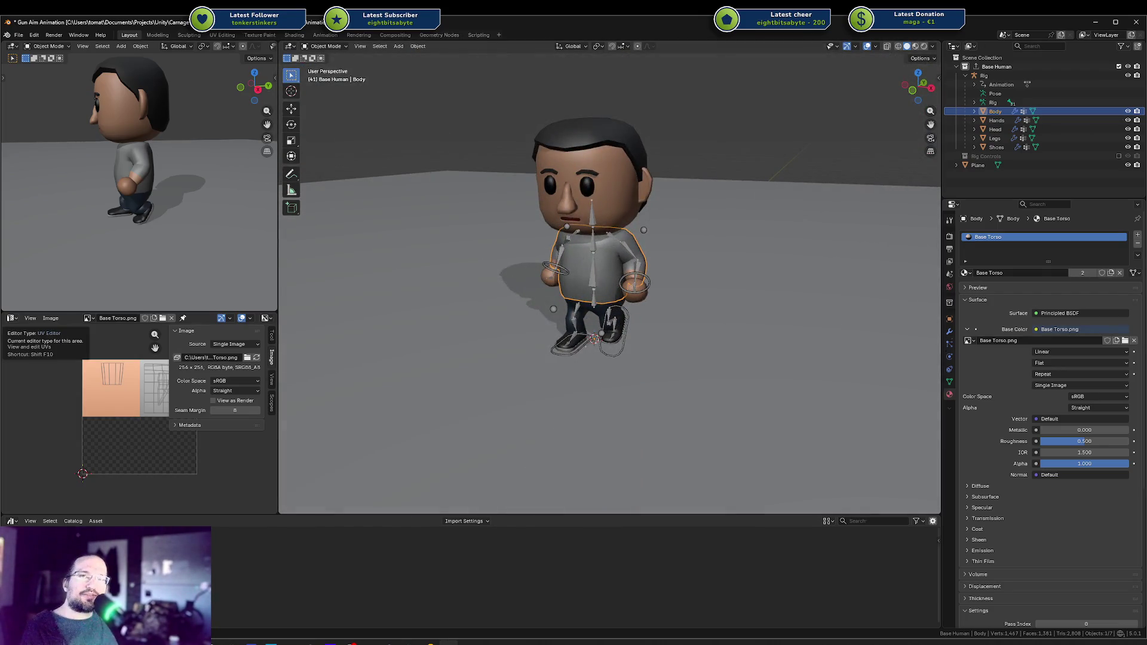
{"action": "middle_click_drag", "start_coordinate": [522, 279], "coordinate": [519, 296]}
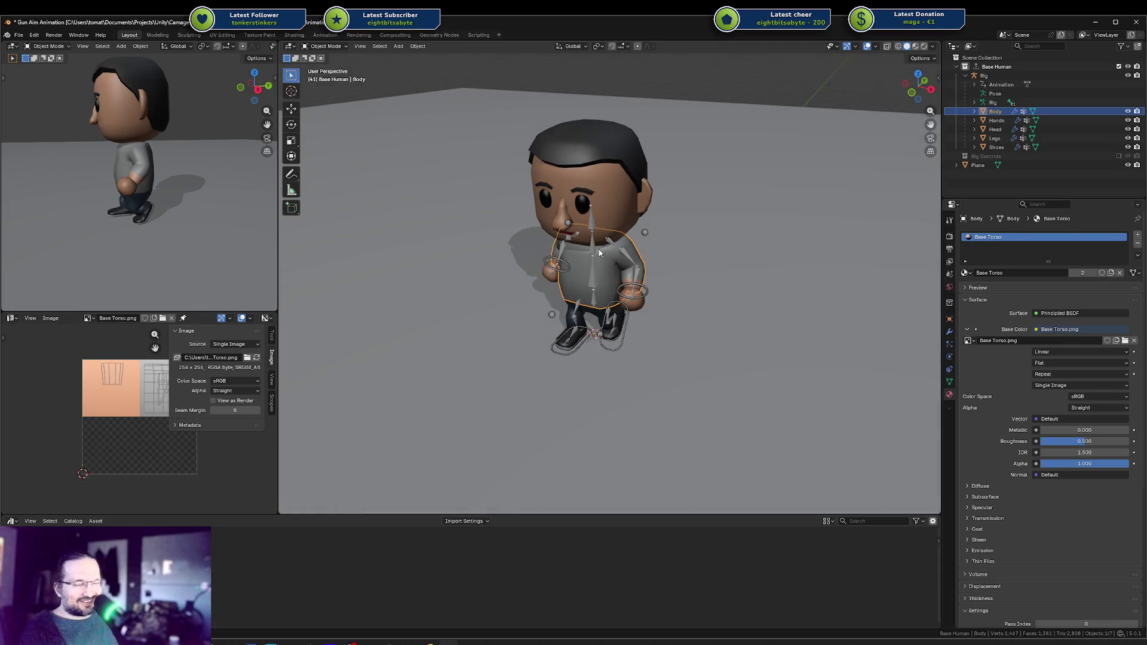
{"action": "middle_click_drag", "start_coordinate": [587, 272], "coordinate": [576, 274]}
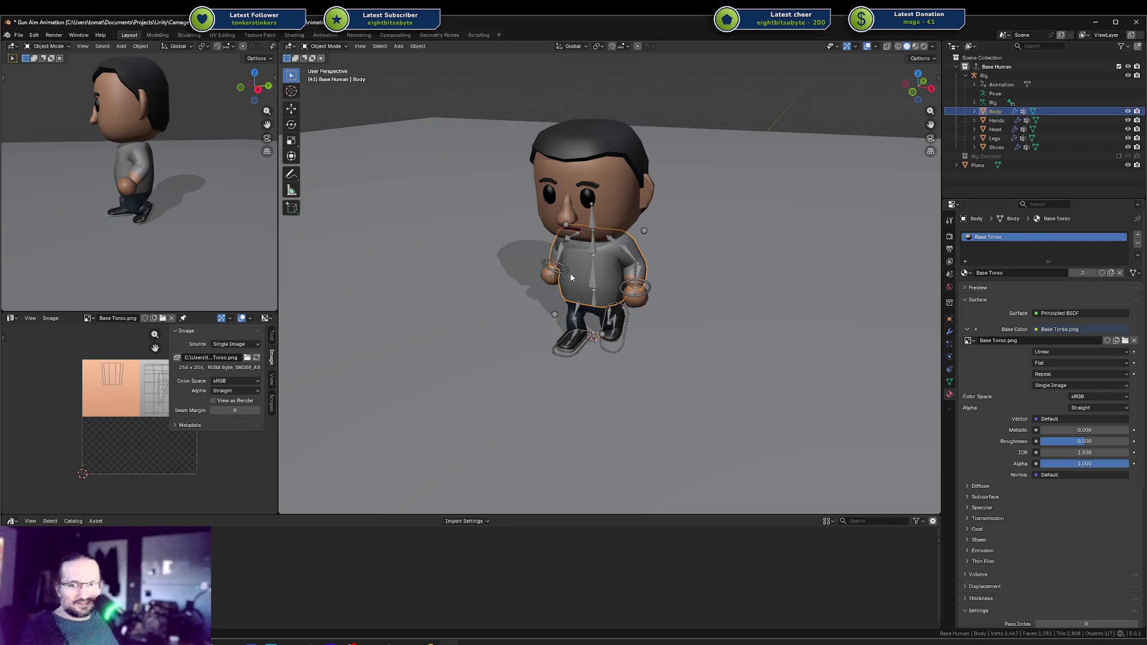
{"action": "scroll", "coordinate": [619, 279], "scroll_direction": "up", "scroll_amount": 2}
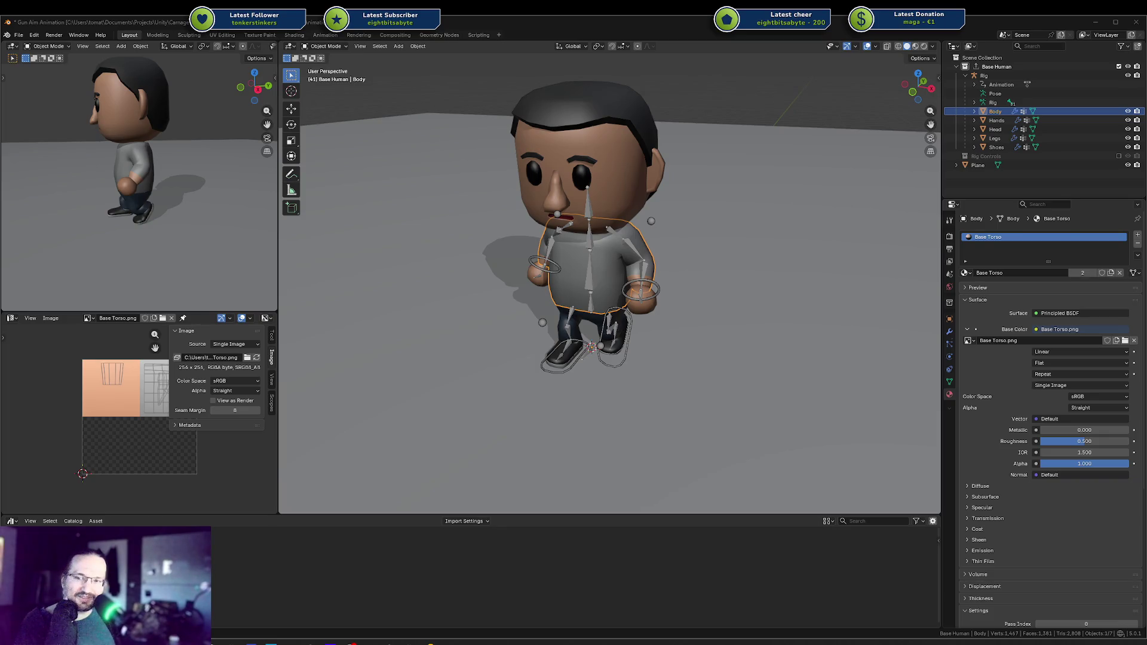
{"action": "left_click", "coordinate": [1089, 24]}
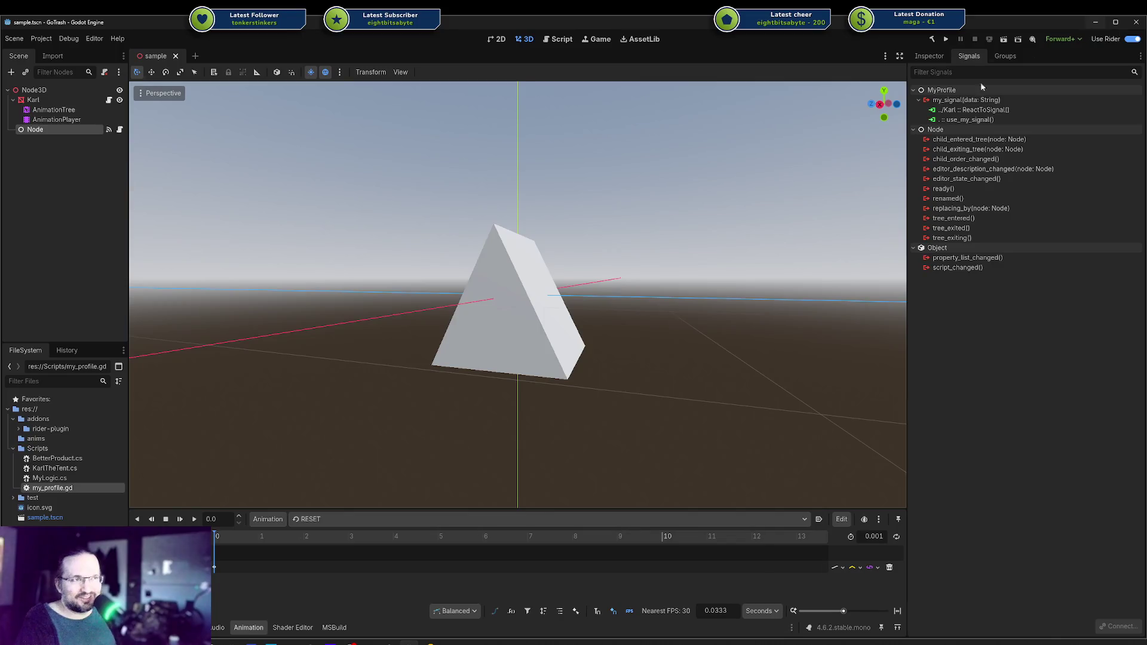
- Orbit the Godot camera to look down on the prism, then hide Godot to return to Blender
{"action": "mouse_move", "coordinate": [518, 311]}
{"action": "middle_mouse_down"}
{"action": "mouse_move", "coordinate": [532, 288]}
{"action": "mouse_move", "coordinate": [479, 325]}
{"action": "mouse_move", "coordinate": [520, 338]}
{"action": "middle_mouse_up"}
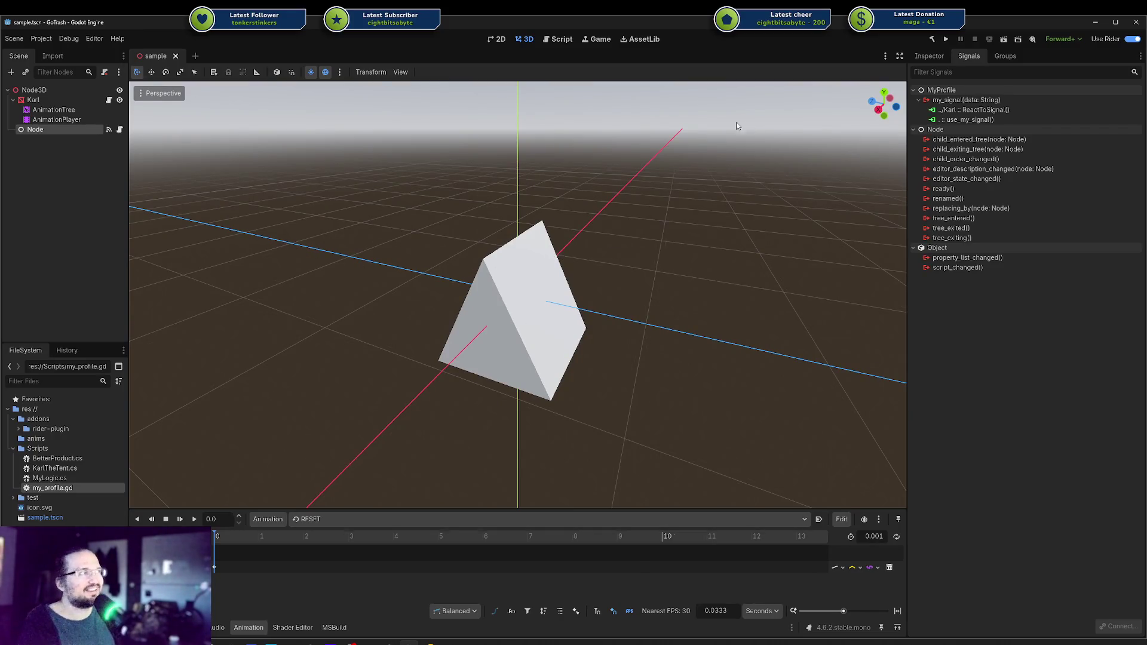
{"action": "left_click", "coordinate": [1092, 23]}
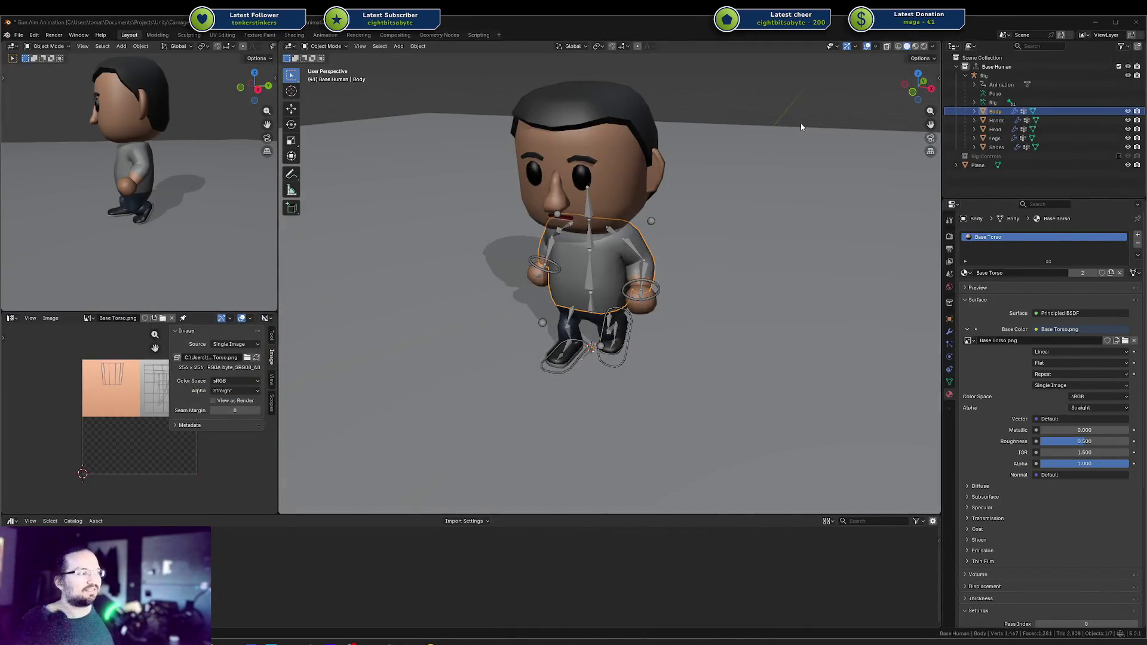